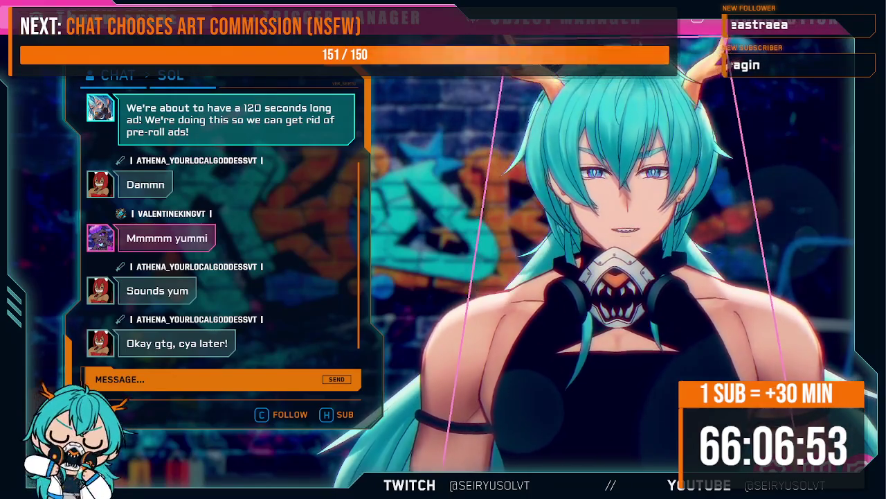
Show Twitch's platform connection status as authenticated and connected.
{"action": "left_click", "coordinate": [586, 414]}
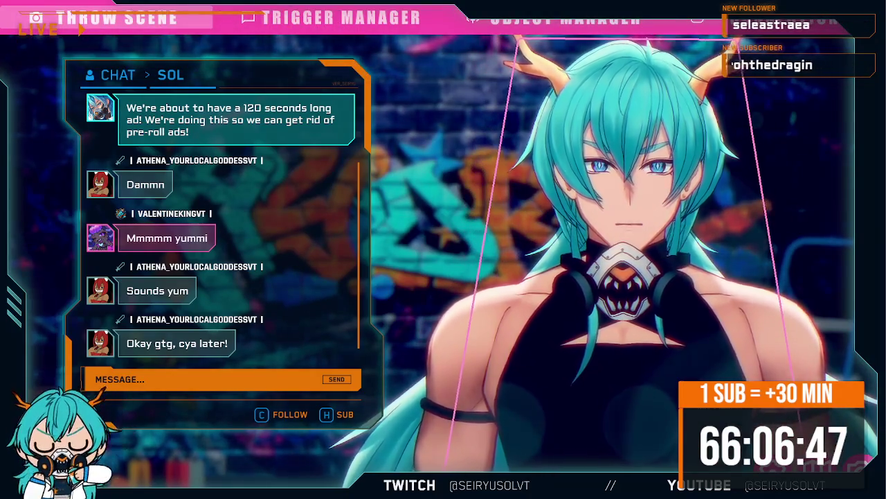
{"action": "left_click", "coordinate": [523, 20]}
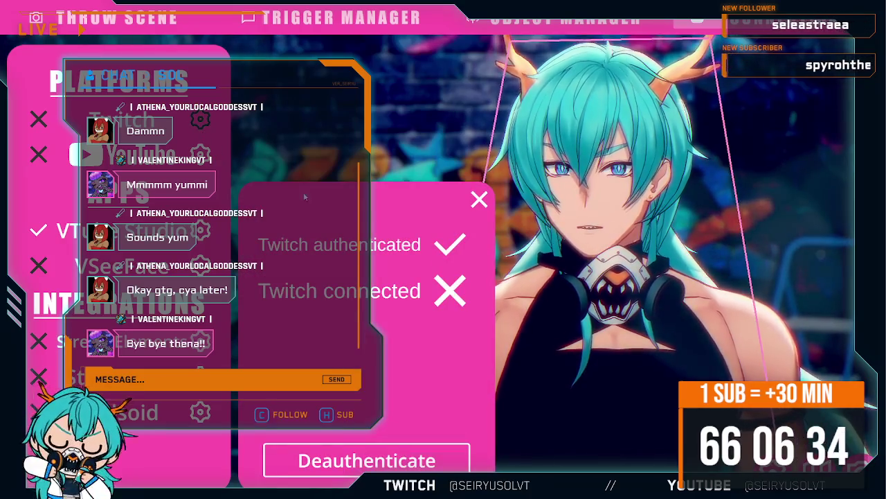
Dismiss the Twitch status and open the Points Redeem trigger, titled 'Throw Me a Deer'.
{"action": "left_click", "coordinate": [480, 198]}
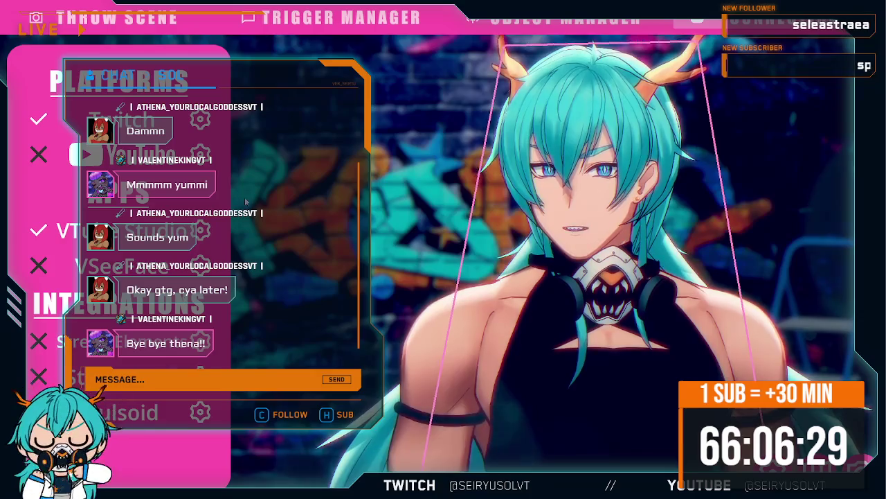
{"action": "left_click", "coordinate": [340, 18]}
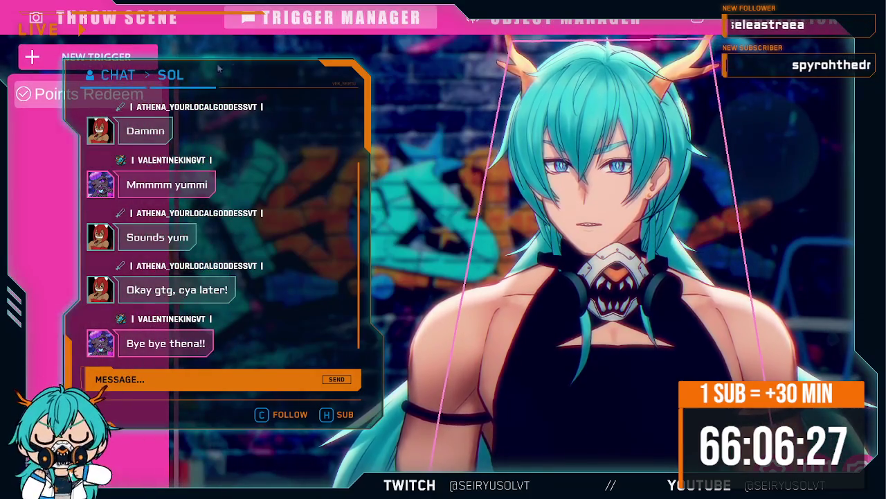
{"action": "left_click", "coordinate": [102, 95]}
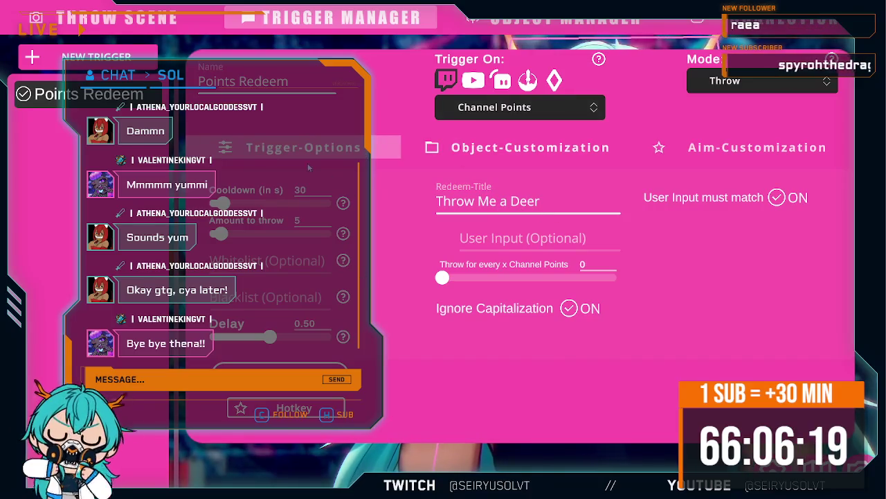
Create a new trigger and name it '100 Deer'.
{"action": "left_click", "coordinate": [69, 59]}
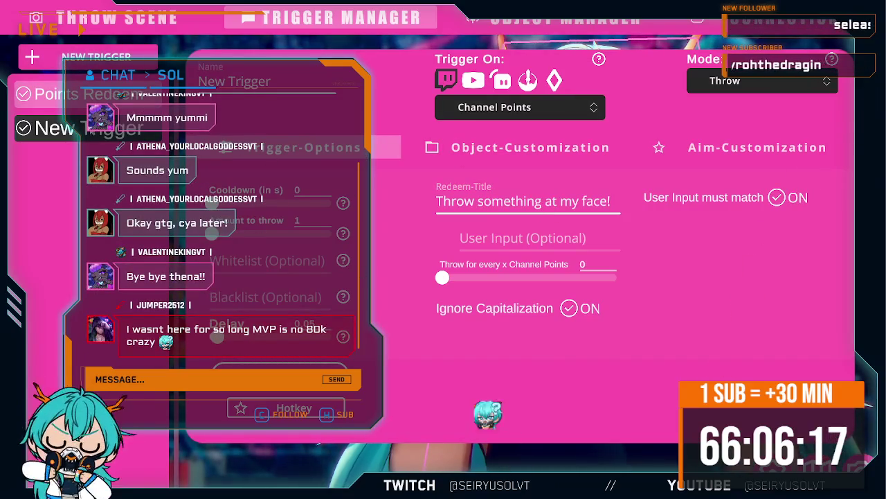
{"action": "left_click", "coordinate": [272, 91]}
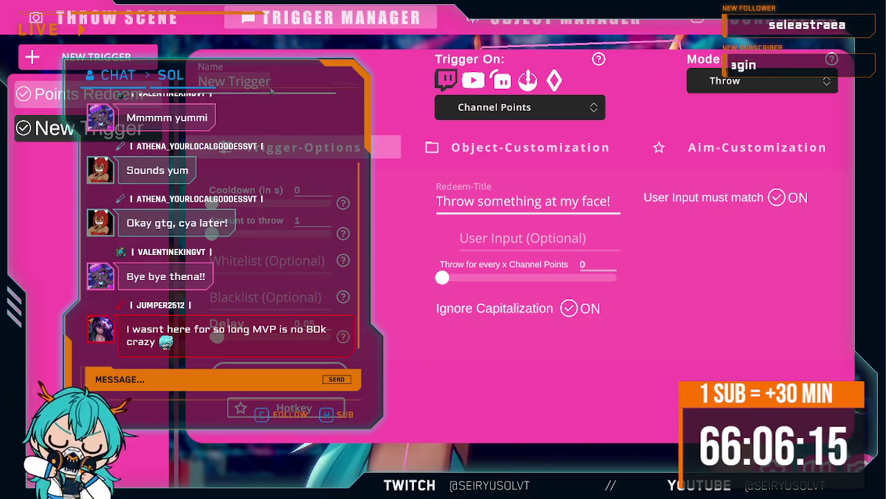
{"action": "key", "text": "ctrl+a"}
{"action": "type", "text": "l00"}
{"action": "key", "text": "BackSpace"}
{"action": "key", "text": "BackSpace"}
{"action": "key", "text": "BackSpace"}
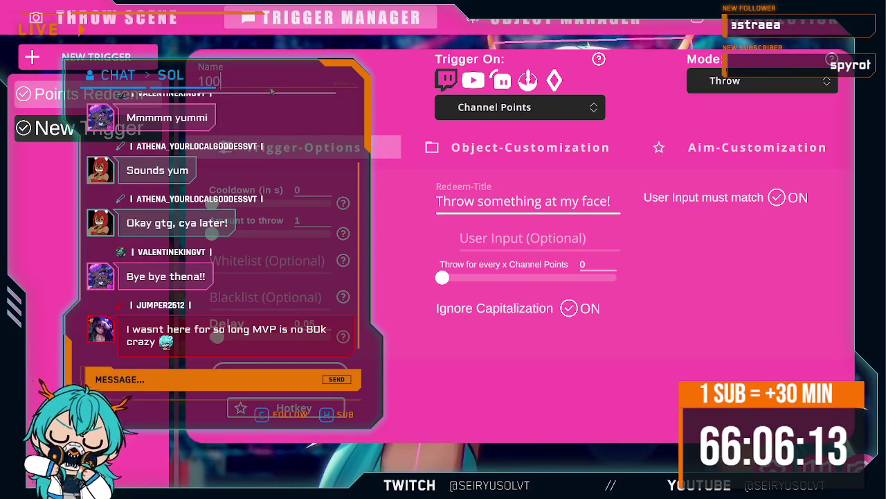
{"action": "type", "text": "Deer"}
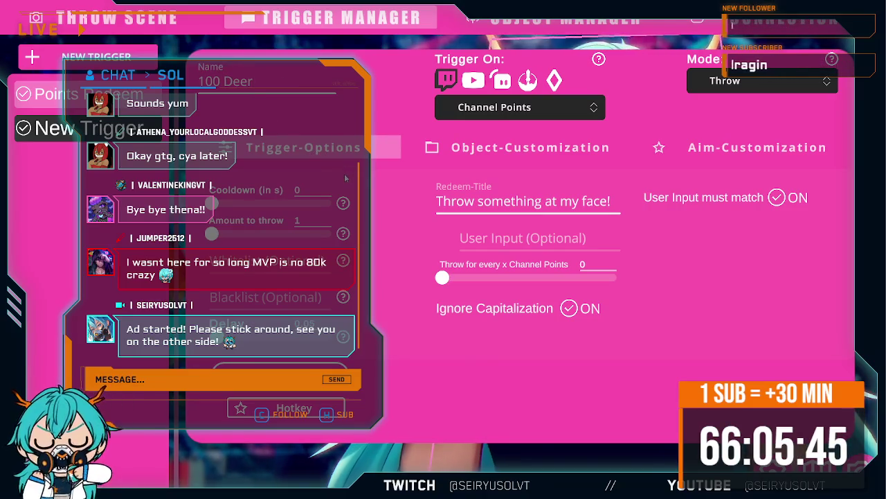
Compare the Points Redeem and 100 Deer trigger settings, ending on 100 Deer.
{"action": "left_click", "coordinate": [104, 94]}
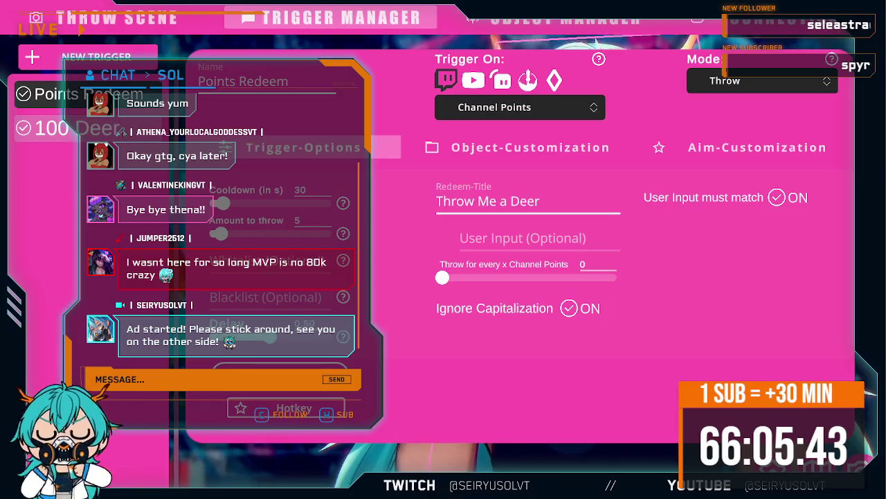
{"action": "left_click", "coordinate": [121, 129]}
{"action": "left_click", "coordinate": [104, 94]}
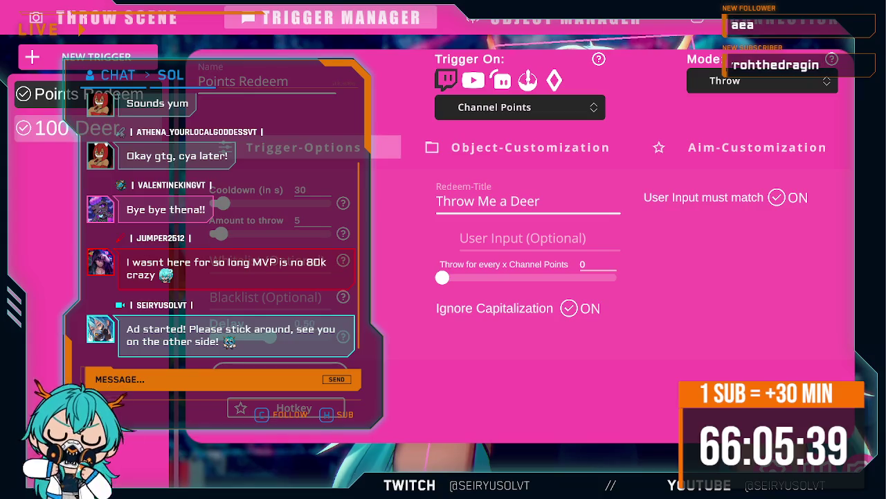
{"action": "left_click", "coordinate": [104, 128]}
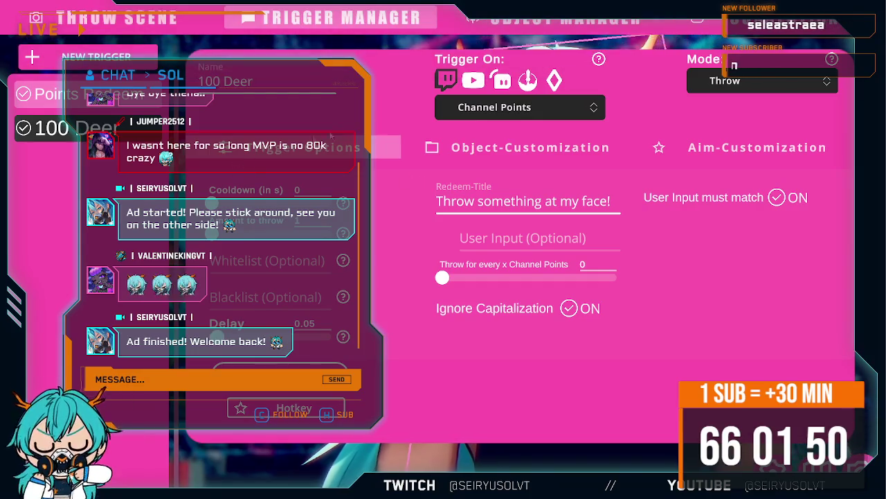
Keep Channel Points as the trigger event and set the redeem title to 'Throw 100 Deers'.
{"action": "left_click", "coordinate": [502, 115]}
{"action": "scroll", "coordinate": [561, 157], "scroll_direction": "down", "scroll_amount": 2}
{"action": "scroll", "coordinate": [566, 163], "scroll_direction": "up", "scroll_amount": 2}
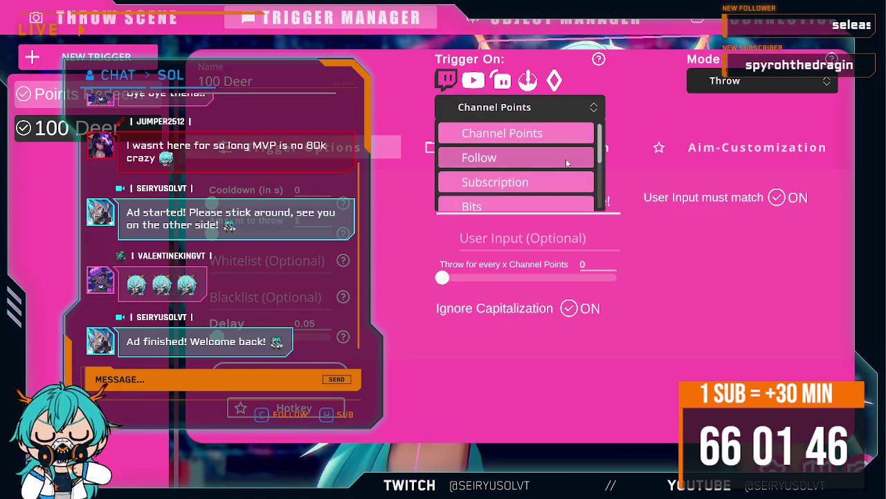
{"action": "left_click", "coordinate": [556, 134]}
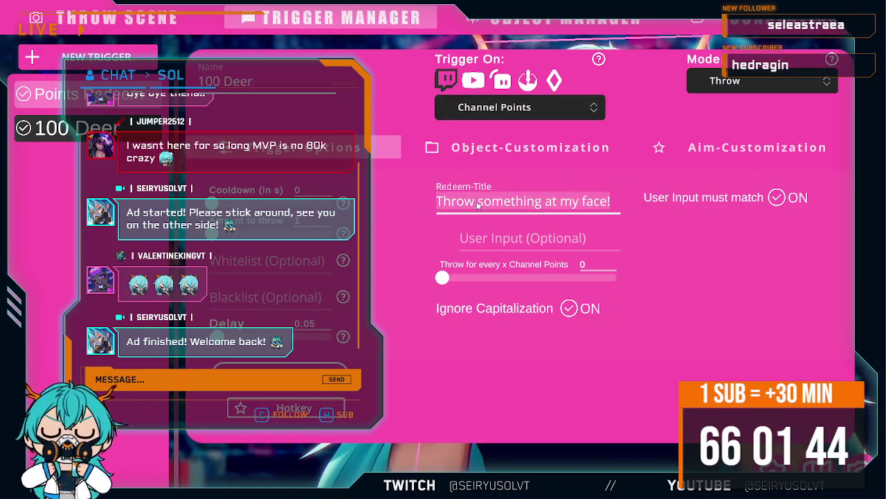
{"action": "left_click", "coordinate": [546, 202]}
{"action": "key", "text": "ctrl+a"}
{"action": "type", "text": "Thjrop"}
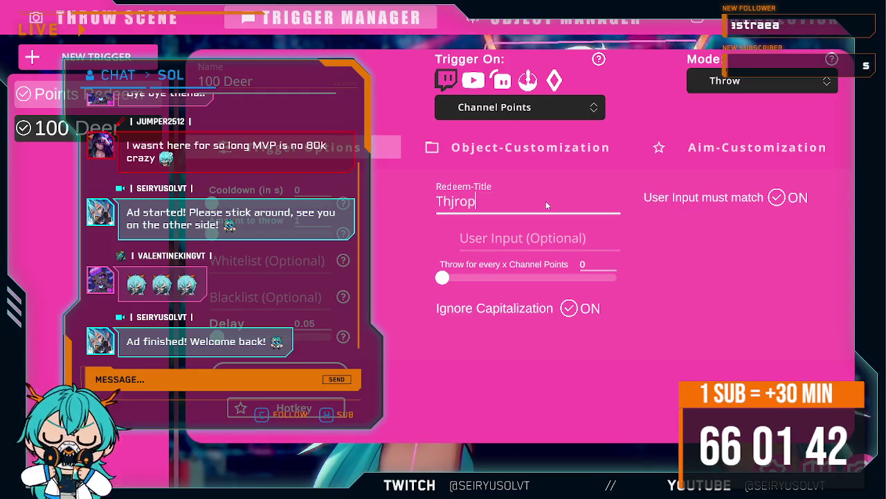
{"action": "key", "text": "BackSpace"}
{"action": "key", "text": "BackSpace"}
{"action": "key", "text": "BackSpace"}
{"action": "type", "text": "row"}
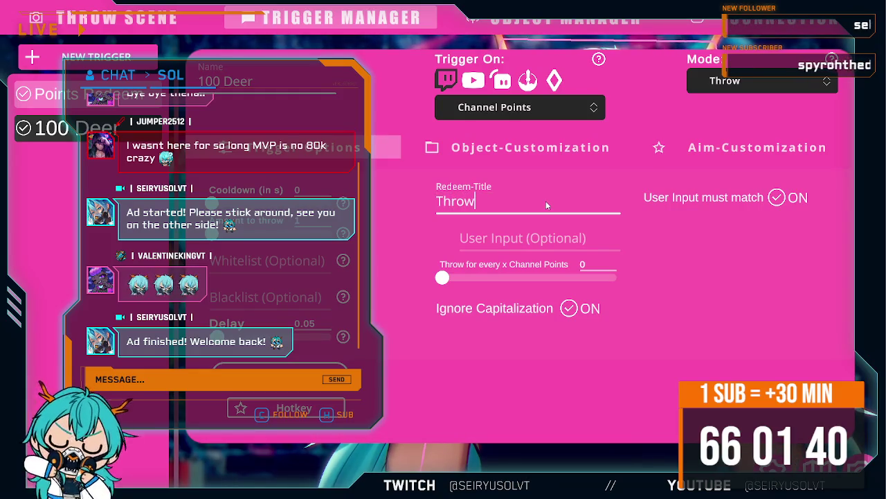
{"action": "type", "text": " 100 Dee"}
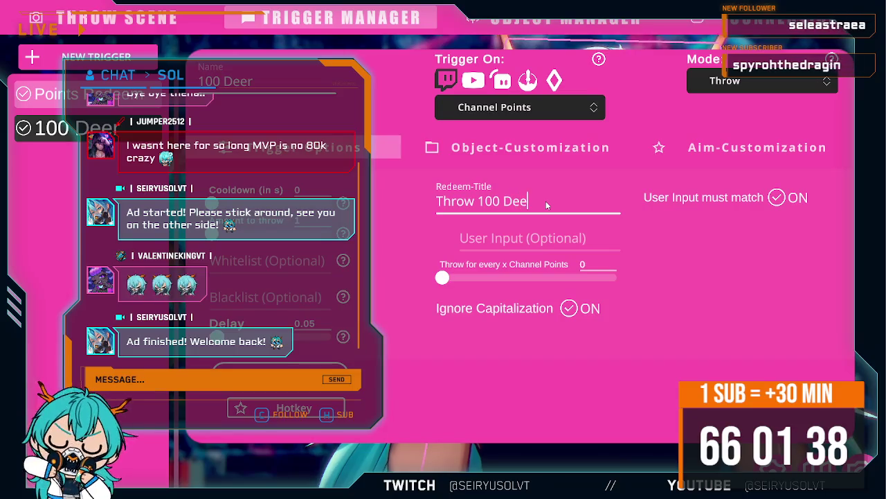
{"action": "type", "text": "rs"}
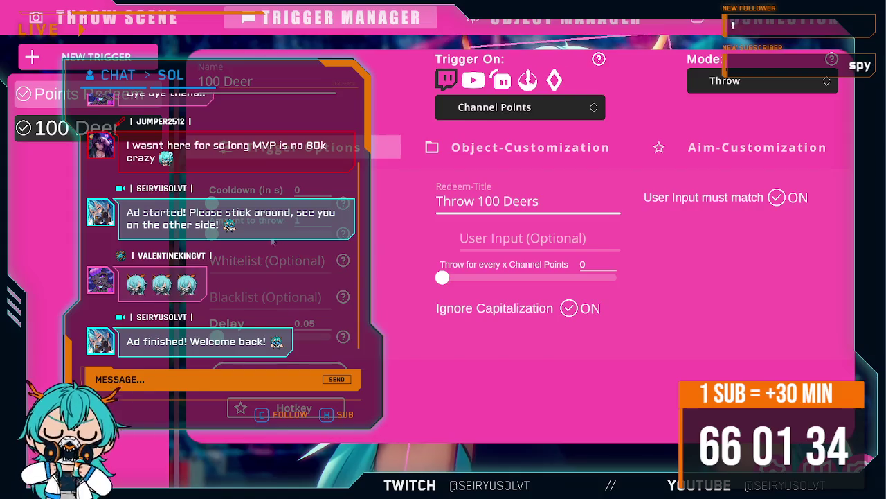
Set a 5-second cooldown and an amount to throw of 50, then open the Event Manager.
{"action": "left_click_drag", "start_coordinate": [211, 203], "coordinate": [215, 203]}
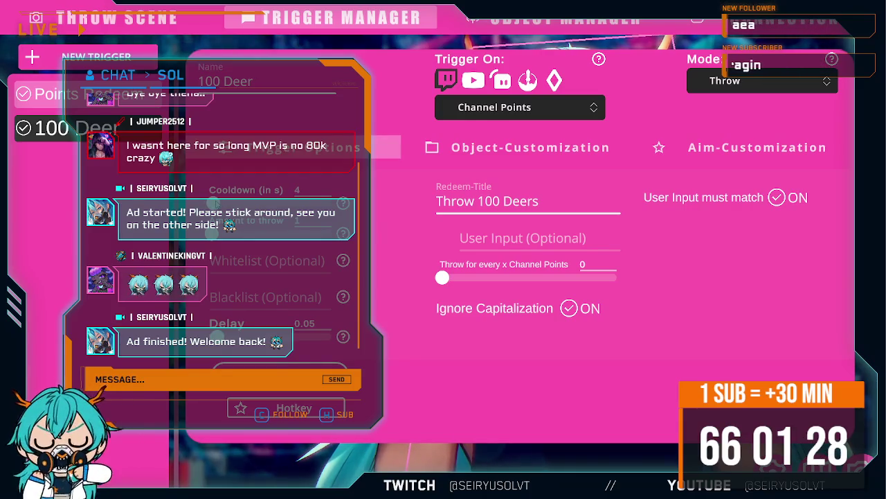
{"action": "key", "text": "Right"}
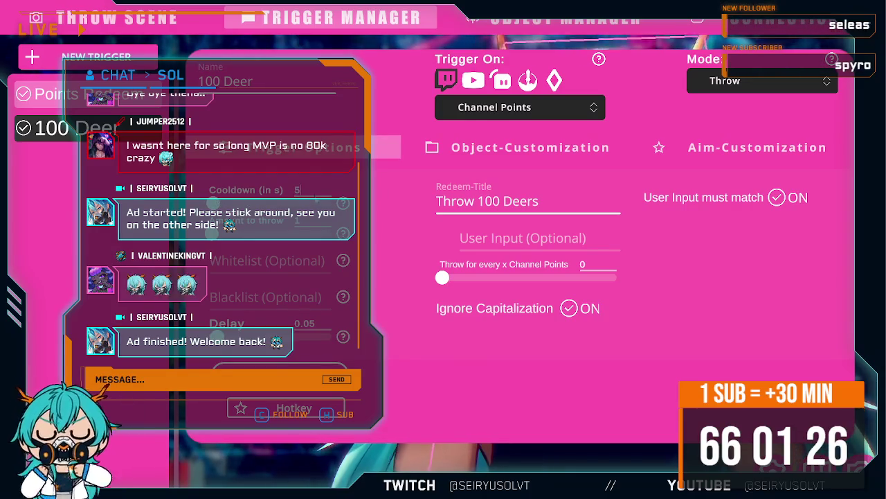
{"action": "left_click_drag", "start_coordinate": [215, 234], "coordinate": [327, 234]}
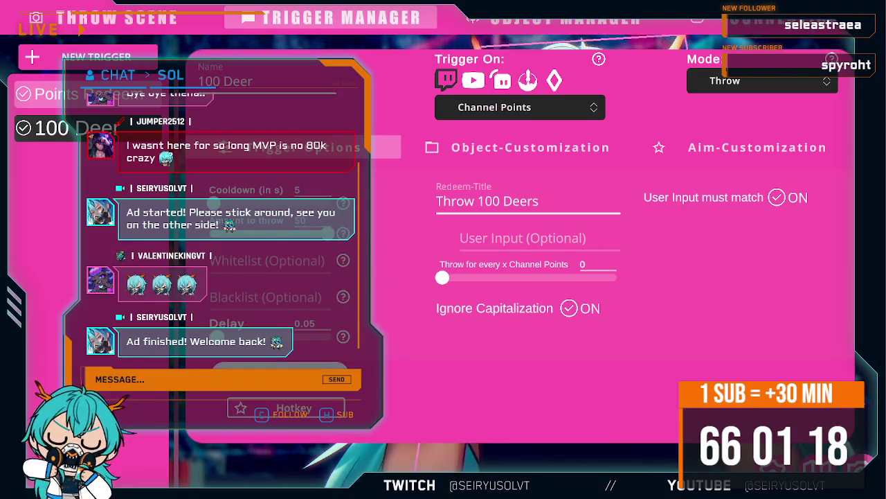
{"action": "left_click", "coordinate": [280, 367]}
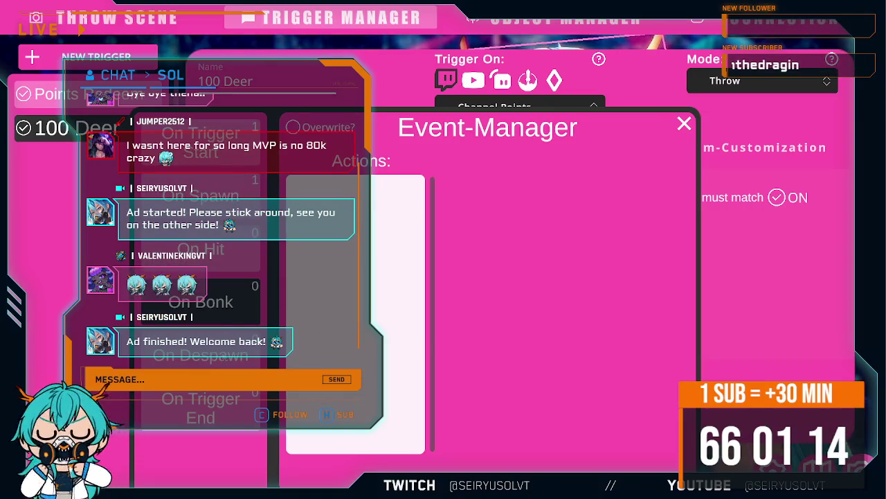
Close the empty Event Manager and set the throw delay to 0.05.
{"action": "key", "text": "Escape"}
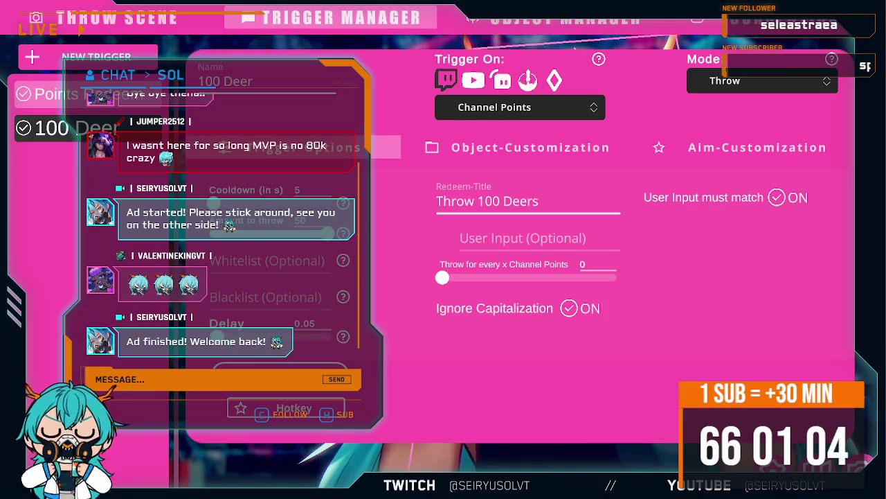
{"action": "left_click_drag", "start_coordinate": [215, 336], "coordinate": [216, 336]}
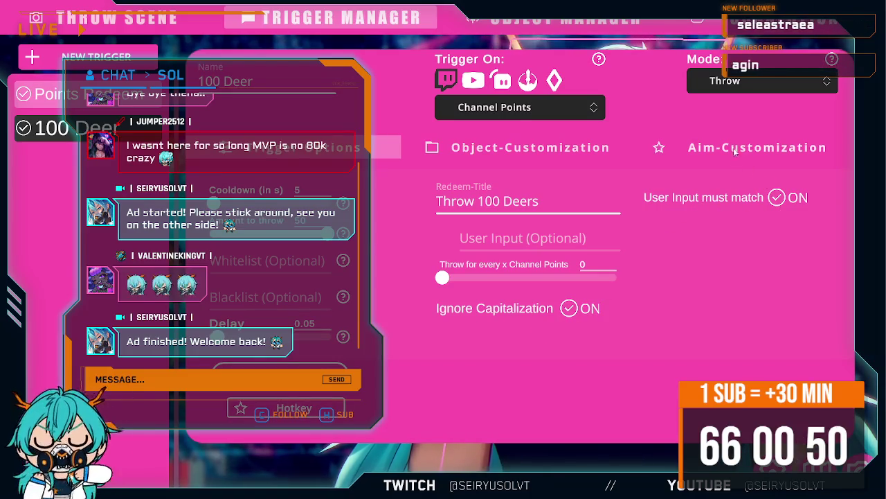
Choose Mesh_Deer as the thrown object under Object Customization.
{"action": "left_click", "coordinate": [544, 149]}
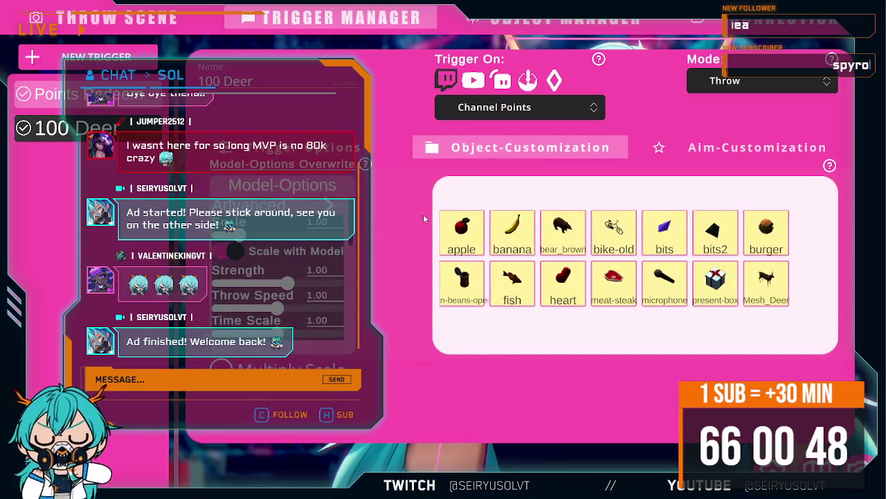
{"action": "left_click", "coordinate": [766, 290]}
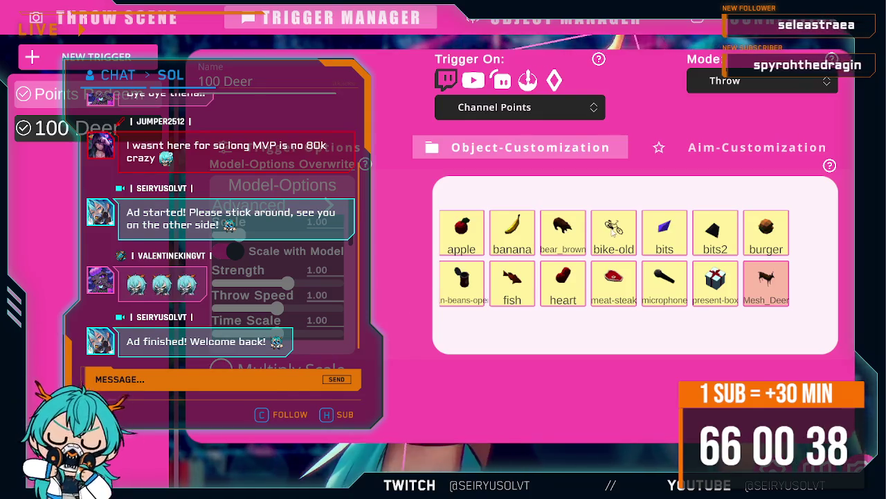
{"action": "left_click", "coordinate": [726, 153]}
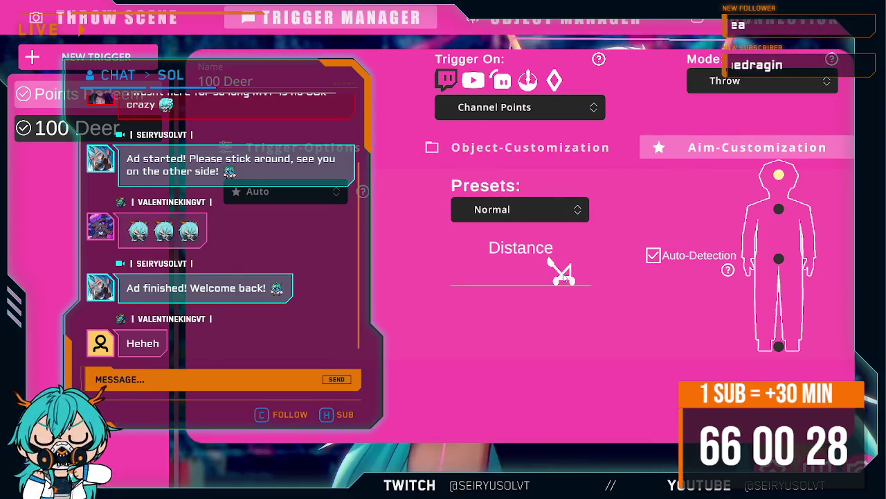
Review the Auto aim reference choices unchanged, then return to the 'Throw 100 Deers' trigger options.
{"action": "left_click", "coordinate": [315, 195]}
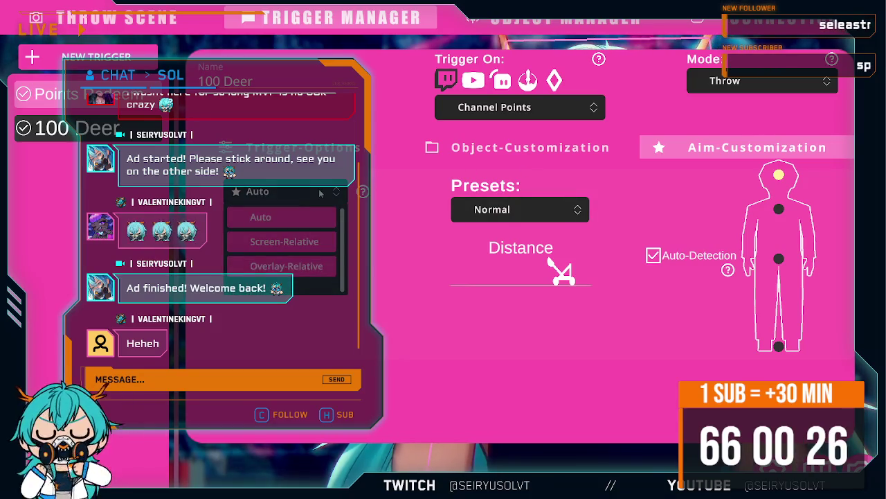
{"action": "left_click", "coordinate": [531, 146]}
{"action": "left_click", "coordinate": [531, 147]}
{"action": "left_click", "coordinate": [303, 147]}
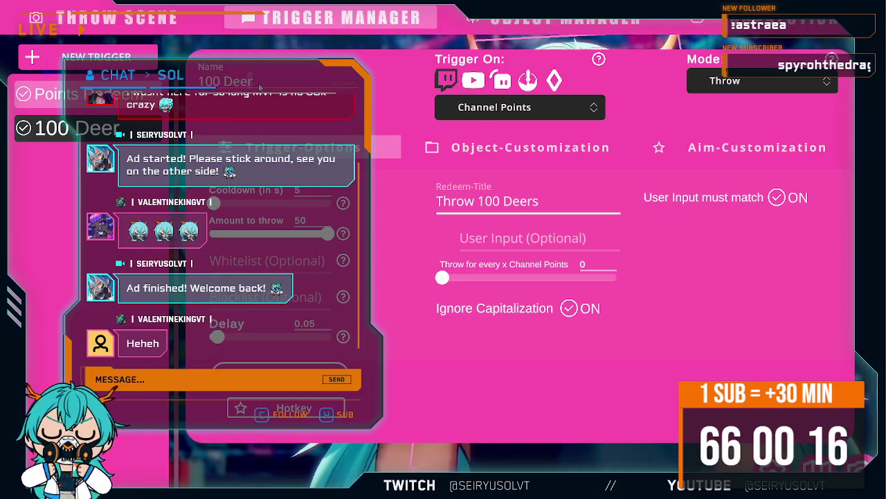
Rename the trigger to '100 Deer Part 1', keeping its mode as Throw.
{"action": "type", "text": "Part 1"}
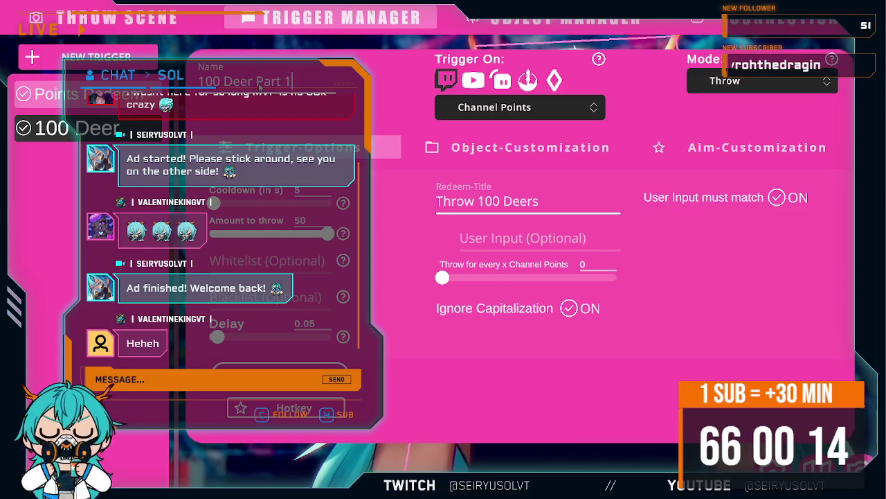
{"action": "left_click", "coordinate": [565, 353]}
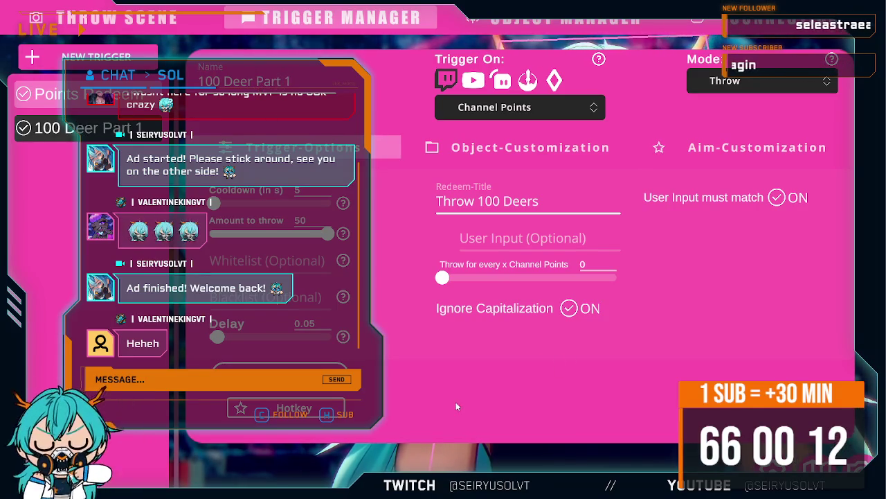
{"action": "left_click", "coordinate": [736, 83]}
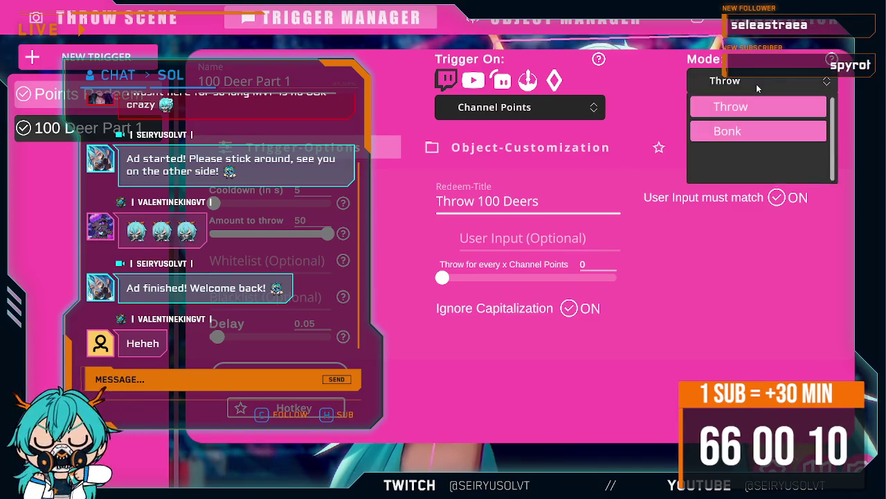
{"action": "left_click", "coordinate": [736, 105]}
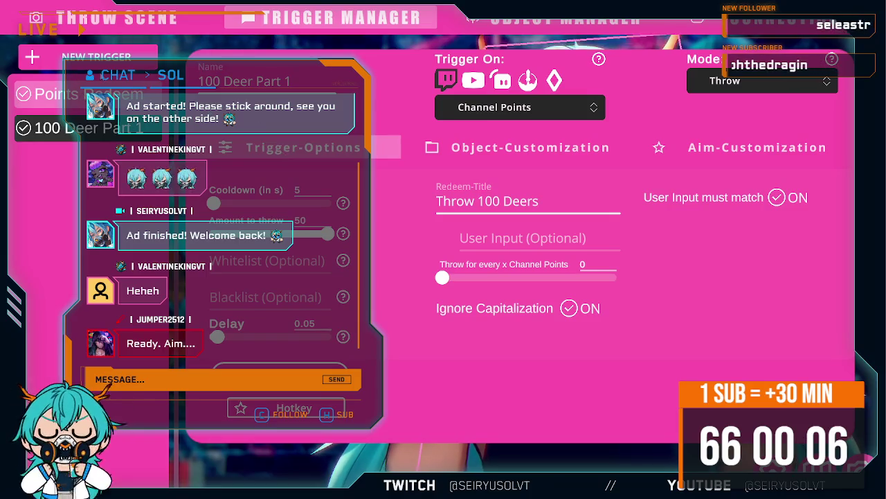
Add a trigger named '100 Deer Part 2' with an amount to throw of 50.
{"action": "left_click", "coordinate": [96, 57]}
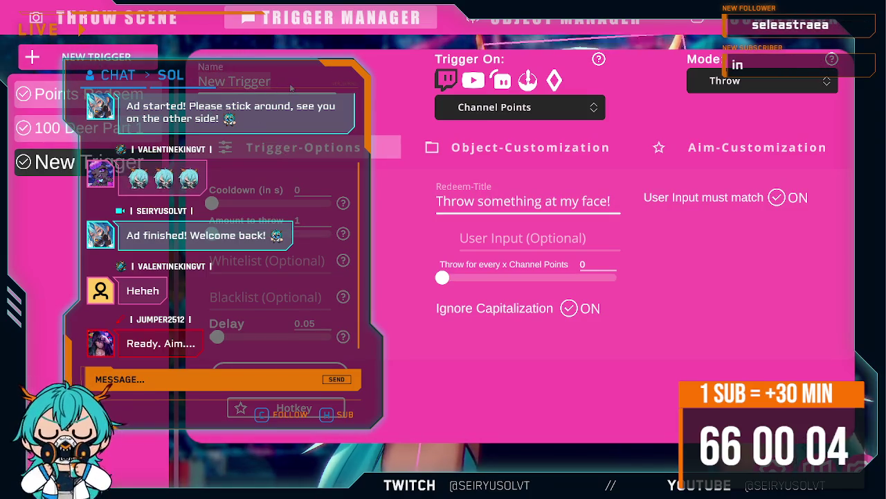
{"action": "type", "text": "Thro"}
{"action": "key", "text": "BackSpace"}
{"action": "key", "text": "BackSpace"}
{"action": "key", "text": "BackSpace"}
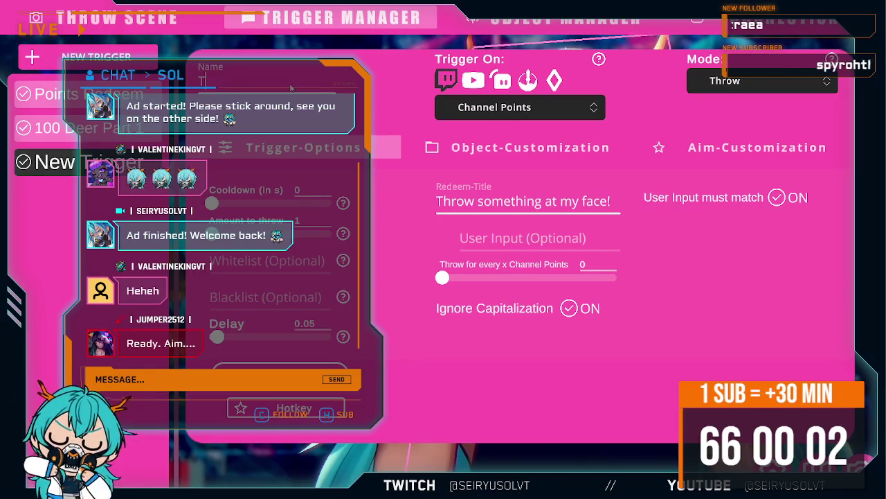
{"action": "type", "text": "00 Deer"}
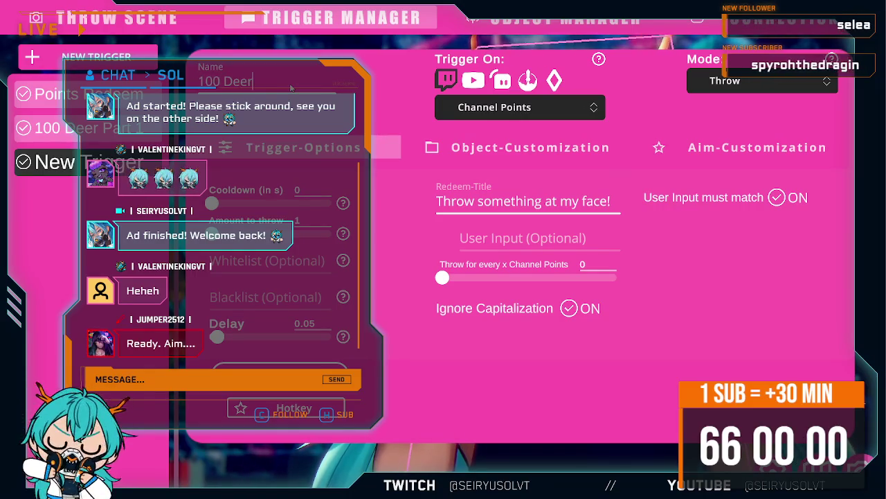
{"action": "type", "text": " Part 2"}
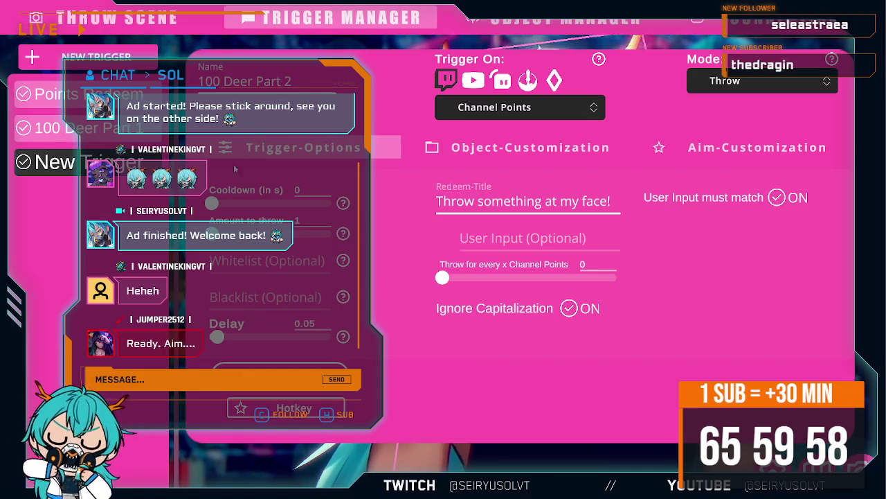
{"action": "left_click", "coordinate": [83, 128]}
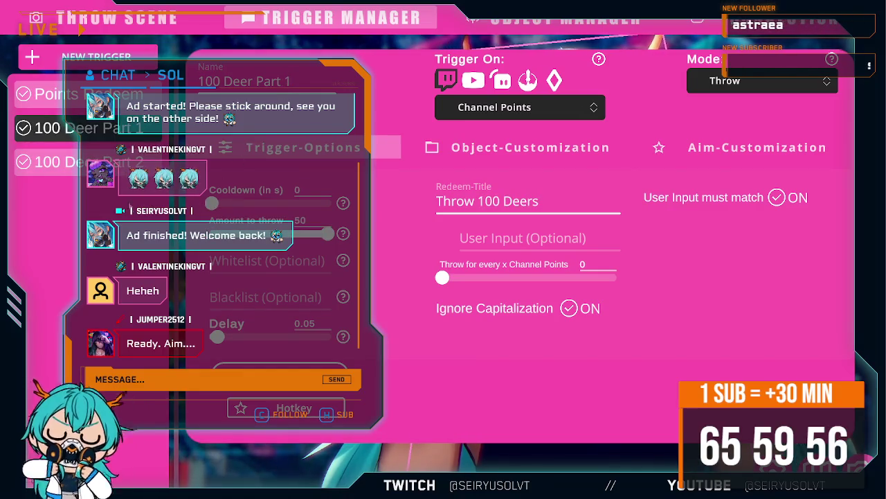
{"action": "left_click", "coordinate": [83, 161]}
{"action": "left_click_drag", "start_coordinate": [212, 233], "coordinate": [405, 250]}
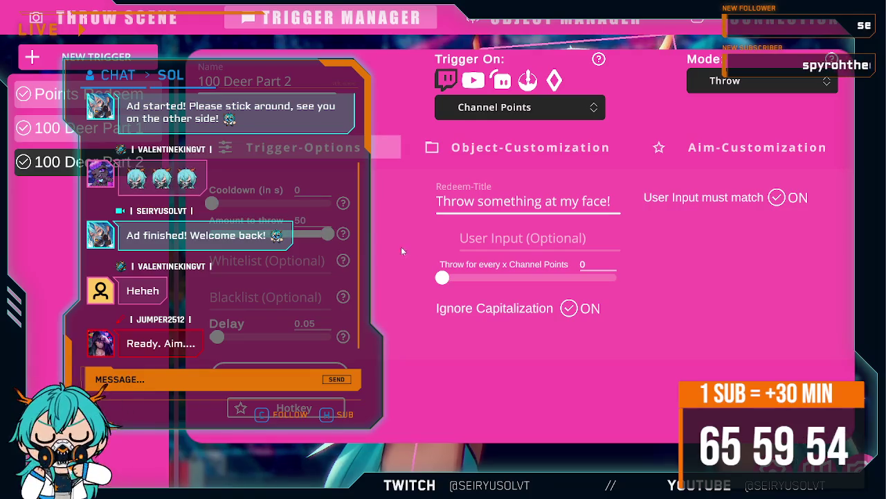
Set Part 1's amount to throw to 100 and delete the 100 Deer Part 2 trigger.
{"action": "left_click", "coordinate": [77, 128]}
{"action": "double_click", "coordinate": [311, 220]}
{"action": "type", "text": "100"}
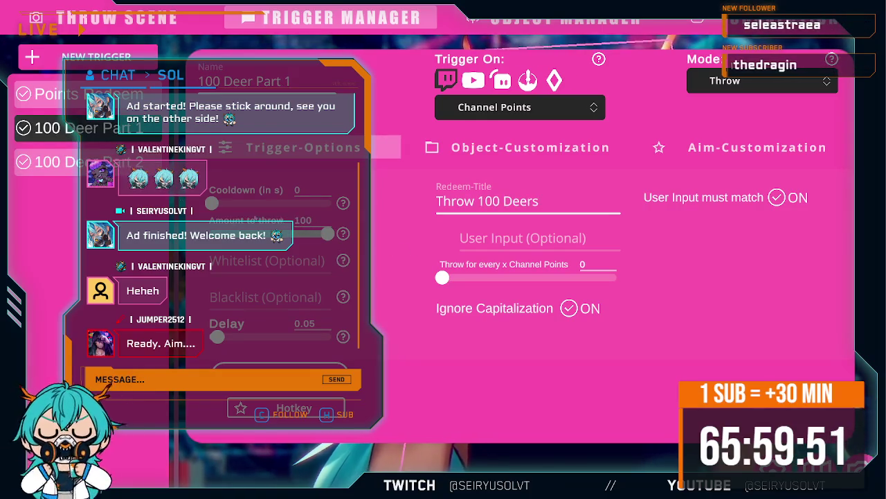
{"action": "left_click", "coordinate": [76, 161]}
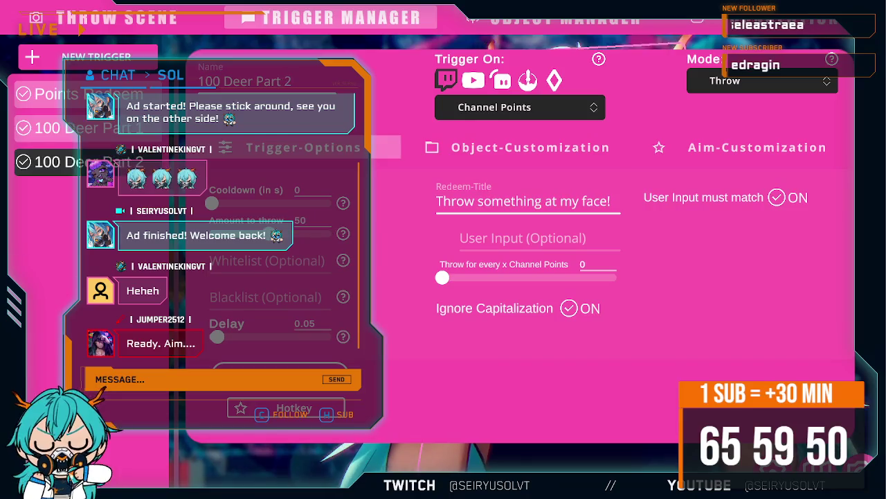
{"action": "left_click", "coordinate": [183, 280]}
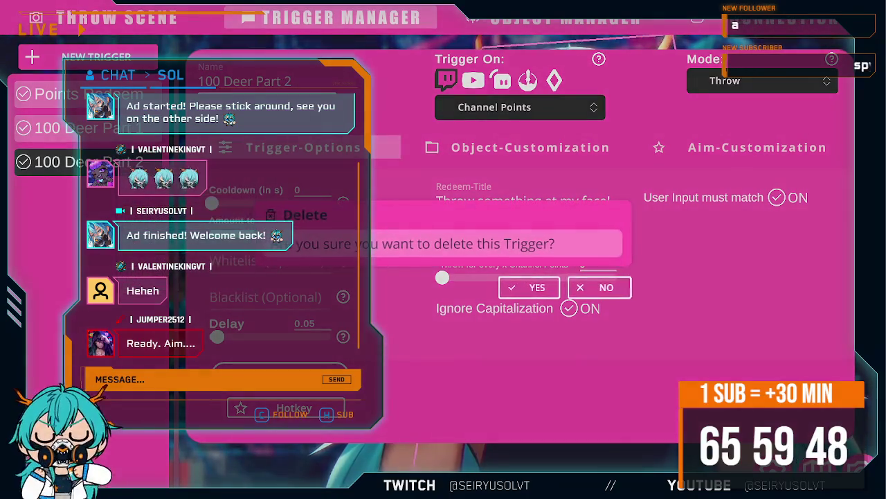
{"action": "left_click", "coordinate": [529, 286]}
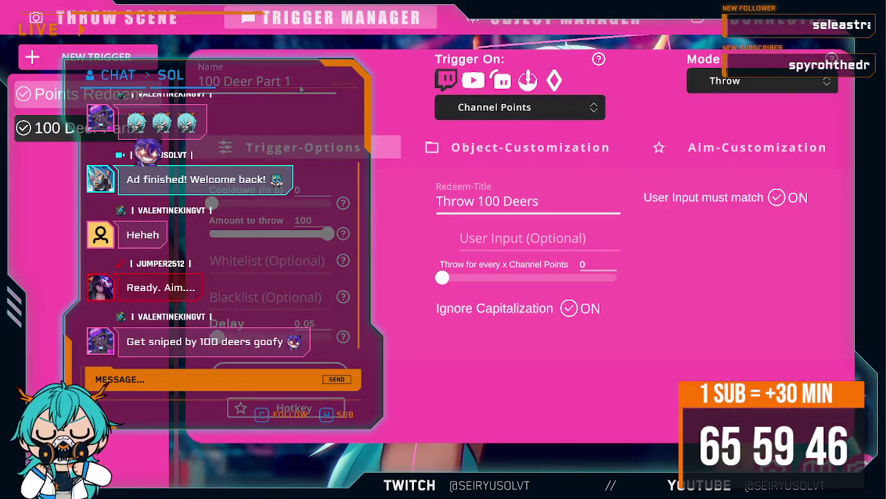
Rename Part 1 back to '100 Deer' and compare it with Points Redeem.
{"action": "left_click", "coordinate": [301, 88]}
{"action": "key", "text": "BackSpace"}
{"action": "key", "text": "BackSpace"}
{"action": "key", "text": "BackSpace"}
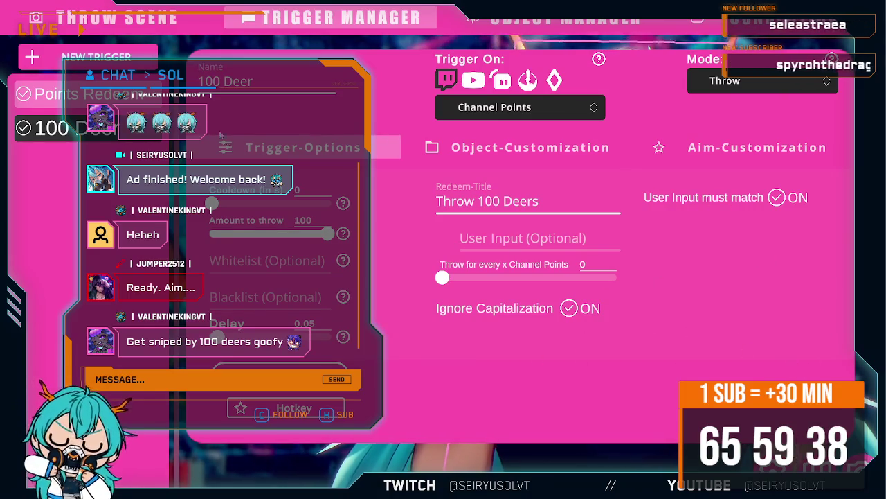
{"action": "left_click", "coordinate": [136, 97]}
{"action": "left_click", "coordinate": [115, 137]}
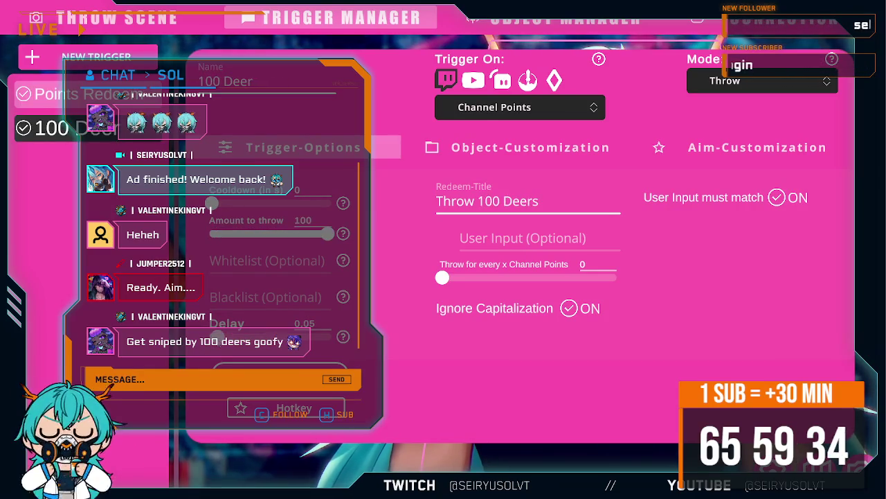
{"action": "left_click", "coordinate": [83, 93]}
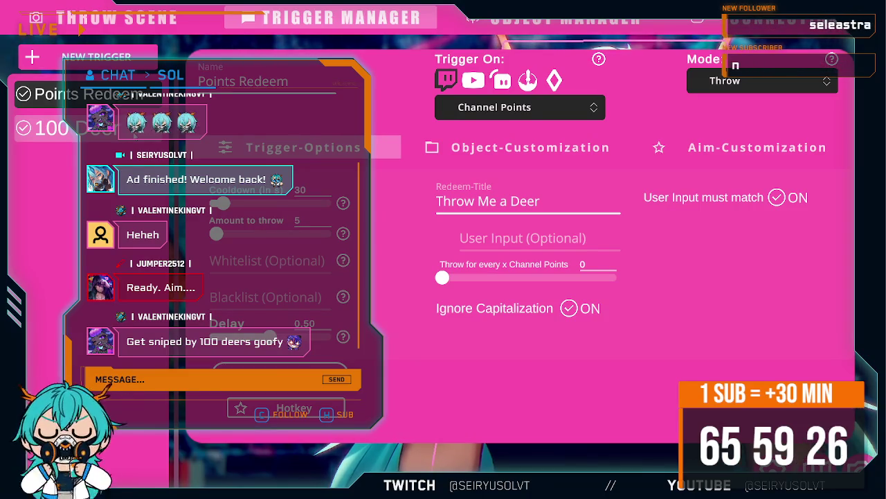
Select the 100 Deer trigger, then reopen the Trigger Manager after the deer volley.
{"action": "left_click", "coordinate": [62, 127]}
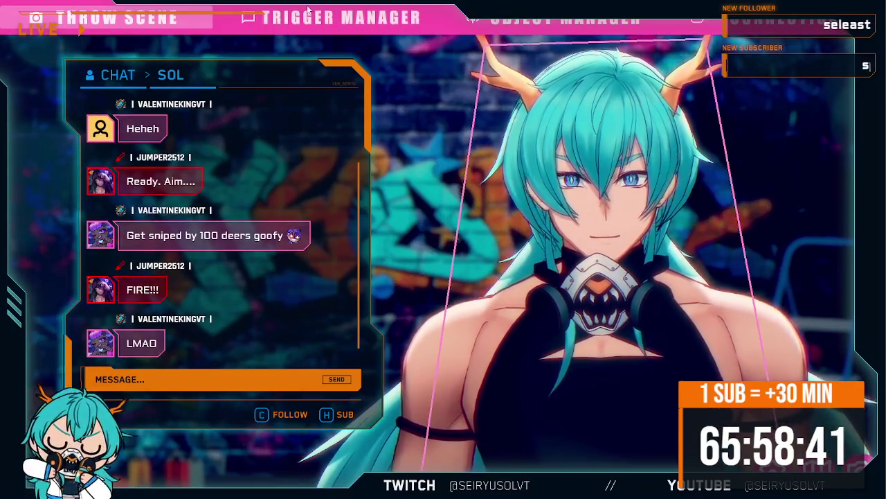
{"action": "left_click", "coordinate": [339, 18]}
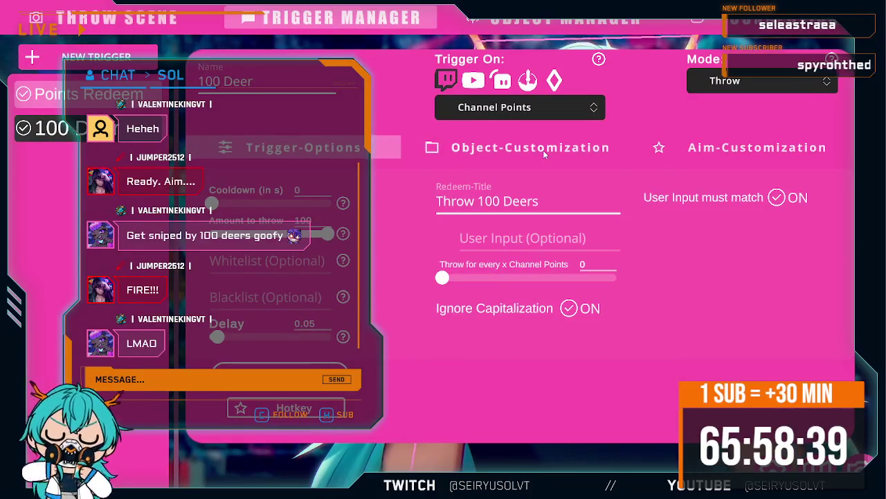
Disable all throwable objects for the 100 Deer trigger, then enable only Mesh_Deer.
{"action": "left_click", "coordinate": [530, 148]}
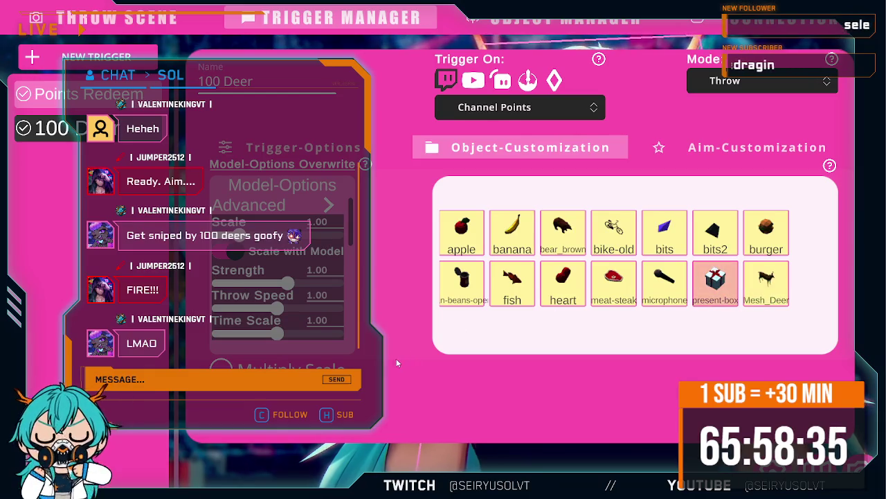
{"action": "right_click", "coordinate": [524, 236]}
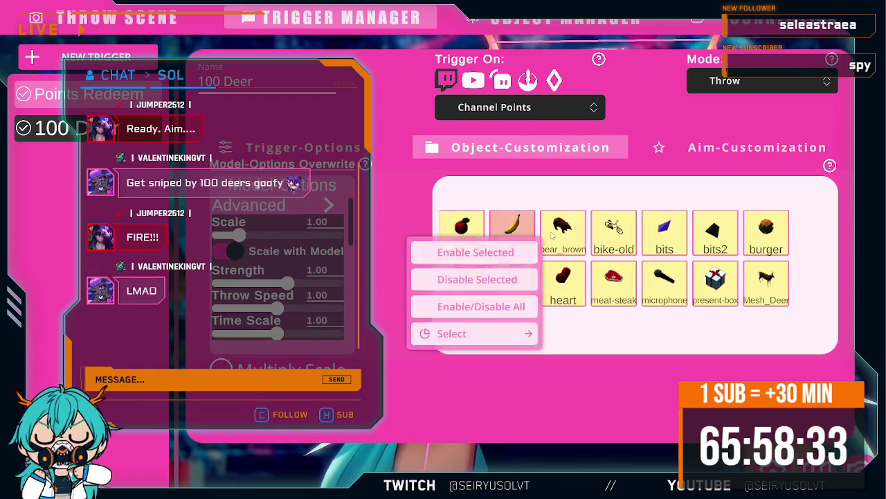
{"action": "left_click", "coordinate": [482, 308]}
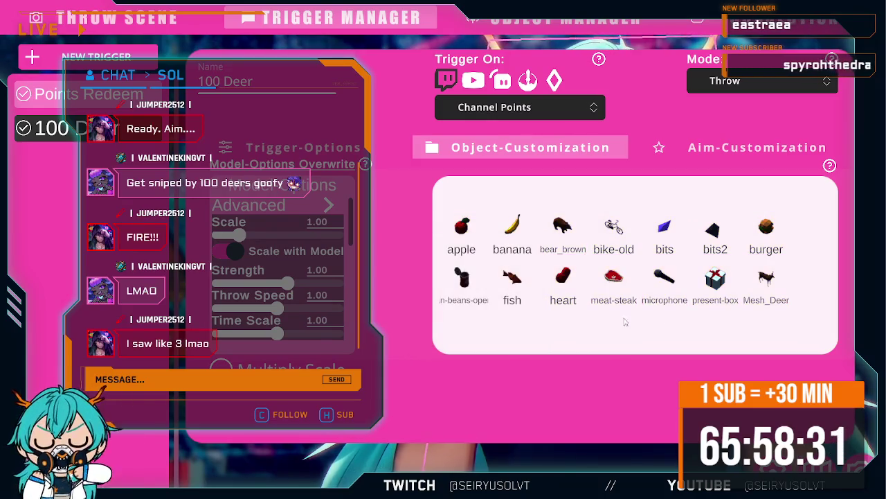
{"action": "right_click", "coordinate": [761, 291]}
{"action": "left_click", "coordinate": [719, 308]}
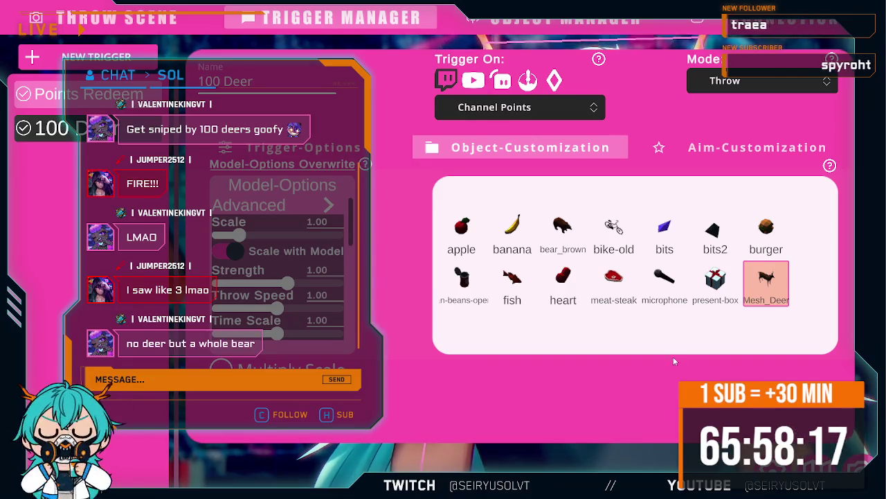
Look through the bear_brown, Mesh_Deer and bits objects in the grid without changing settings.
{"action": "right_click", "coordinate": [556, 232]}
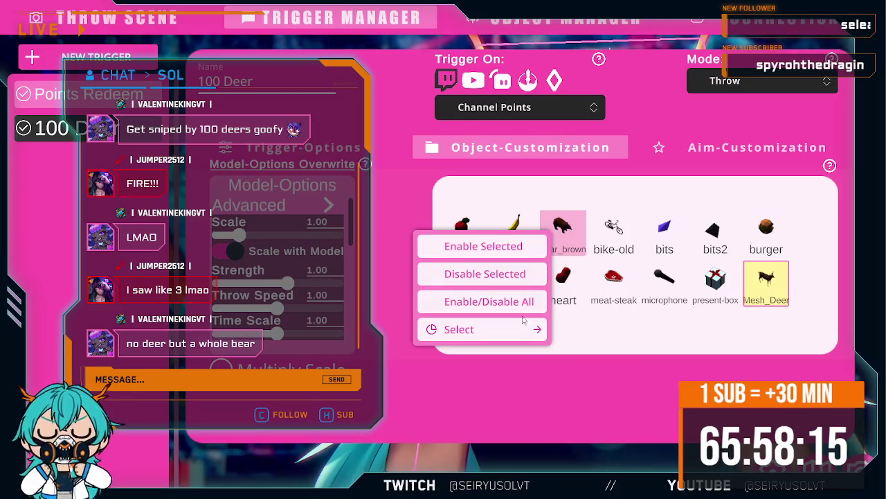
{"action": "left_click", "coordinate": [635, 324]}
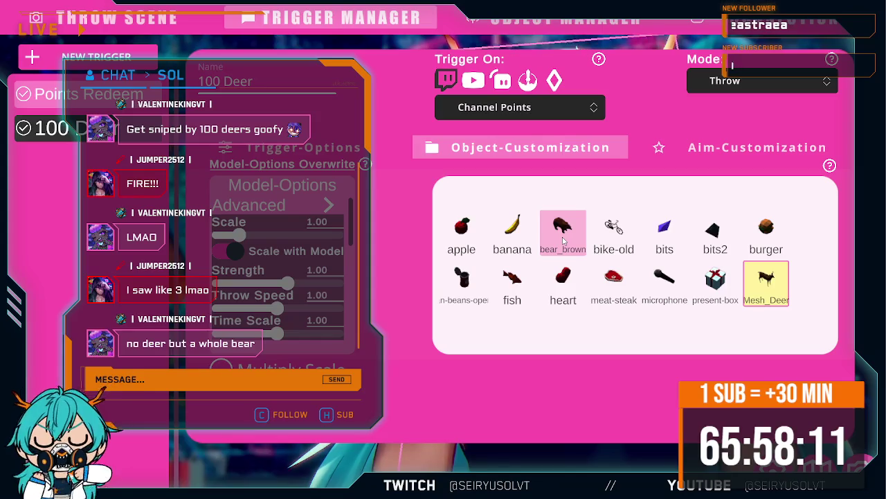
{"action": "left_click", "coordinate": [770, 294]}
{"action": "left_click", "coordinate": [571, 248]}
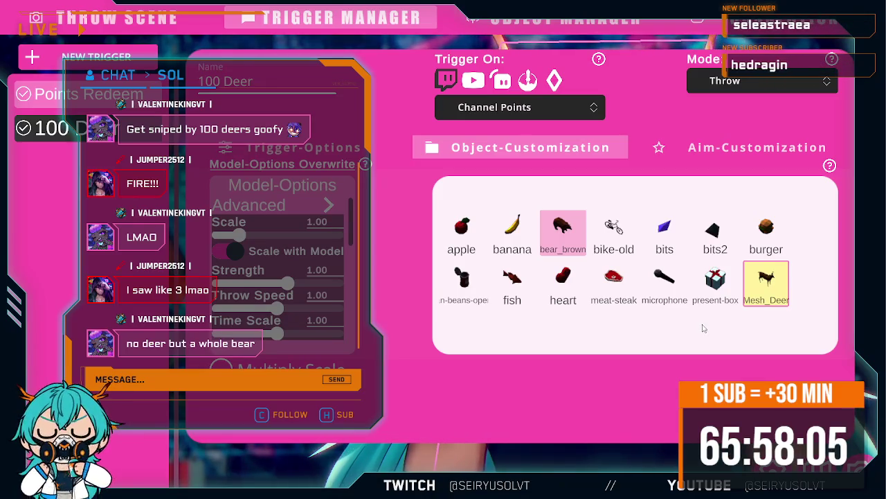
{"action": "left_click", "coordinate": [664, 232]}
{"action": "left_click", "coordinate": [715, 232]}
{"action": "left_click", "coordinate": [765, 232]}
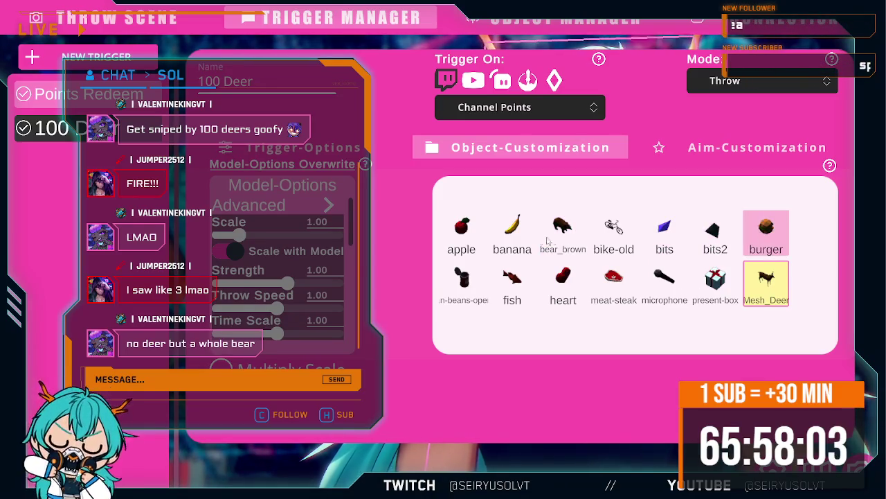
{"action": "left_click", "coordinate": [512, 235]}
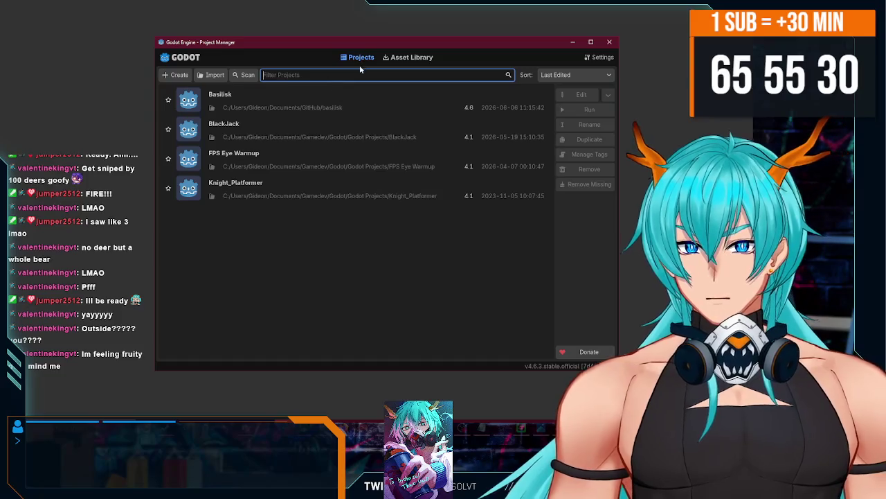
Open the Basilisk project and view the battle_example scene's capsule unit in the 3D workspace.
{"action": "double_click", "coordinate": [351, 96]}
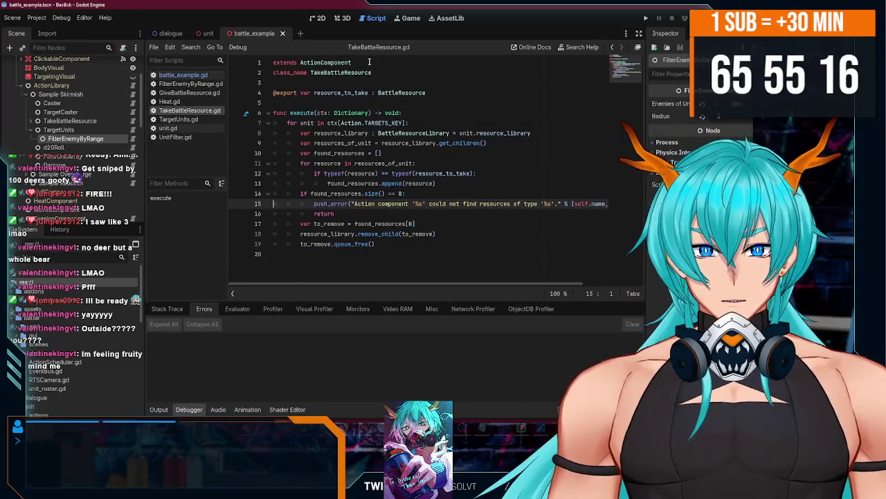
{"action": "left_click", "coordinate": [339, 18]}
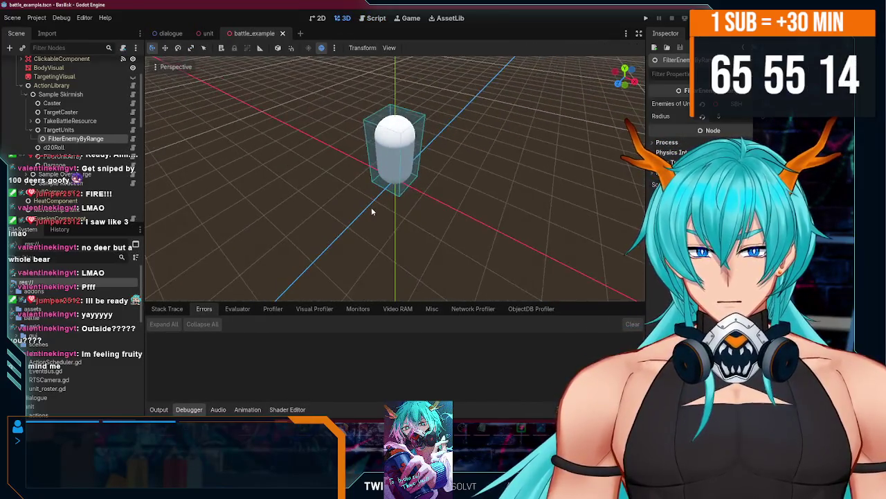
{"action": "mouse_move", "coordinate": [353, 214]}
{"action": "left_mouse_down"}
{"action": "mouse_move", "coordinate": [324, 208]}
{"action": "mouse_move", "coordinate": [348, 205]}
{"action": "left_mouse_up"}
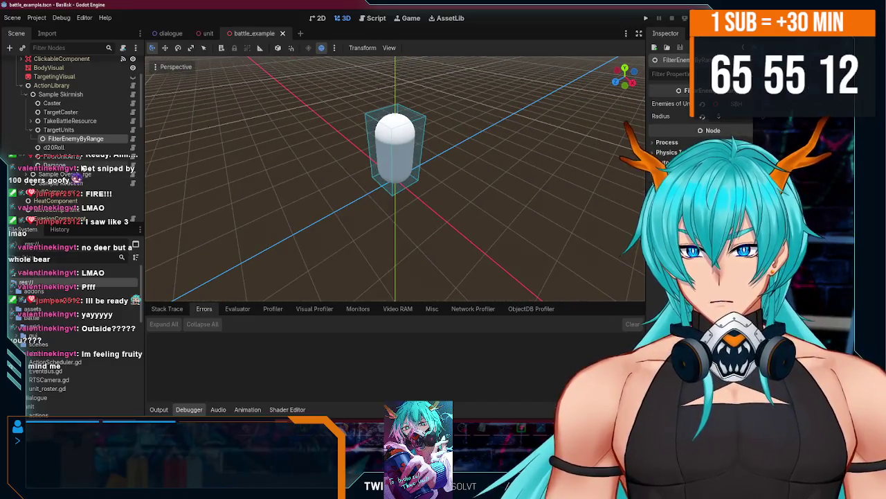
{"action": "scroll", "coordinate": [81, 169], "scroll_direction": "up", "scroll_amount": 1}
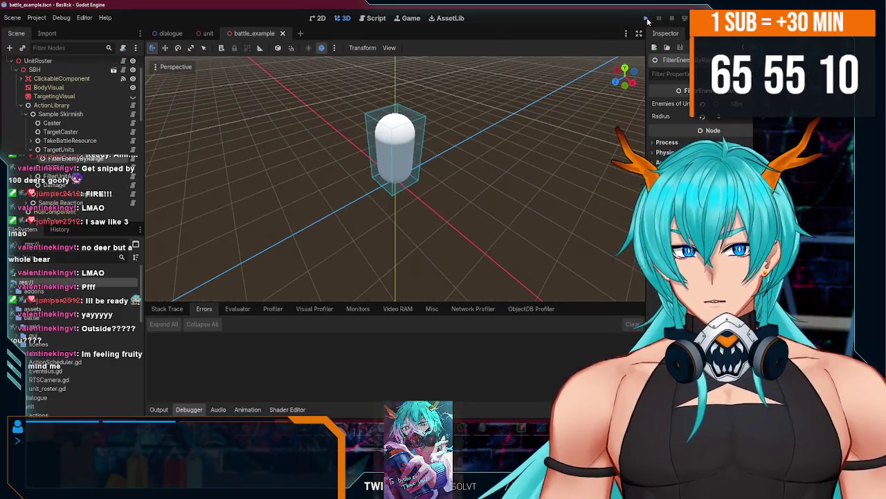
Run the project and click the SBH, Enemy 2, Enemy 1 and SBH units in the game.
{"action": "left_click", "coordinate": [646, 20]}
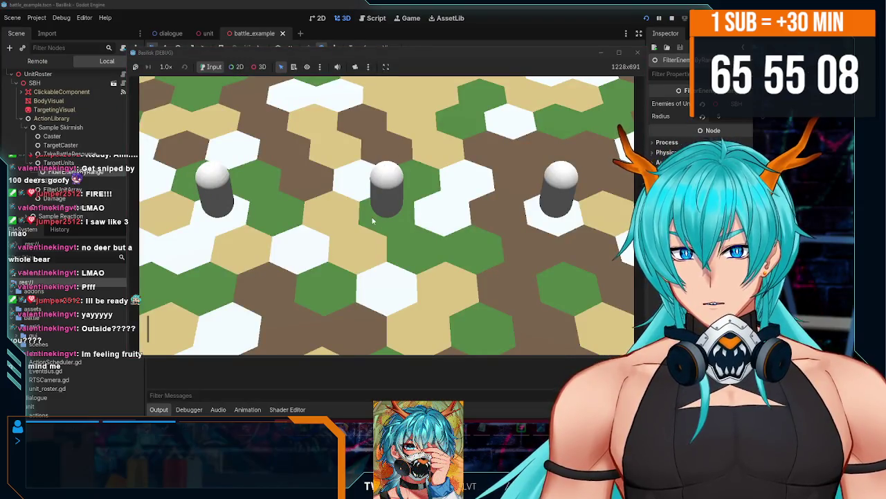
{"action": "scroll", "coordinate": [372, 220], "scroll_direction": "down", "scroll_amount": 5}
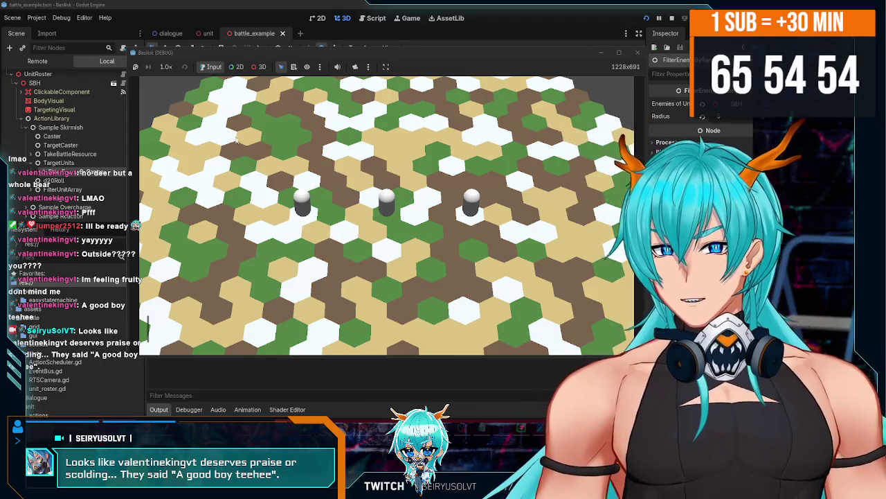
{"action": "left_click_drag", "start_coordinate": [297, 51], "coordinate": [301, 43]}
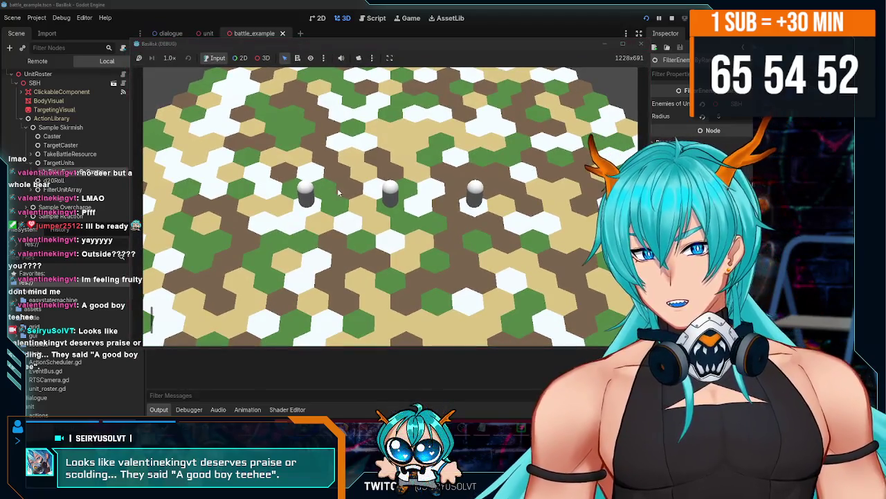
{"action": "left_click", "coordinate": [392, 200]}
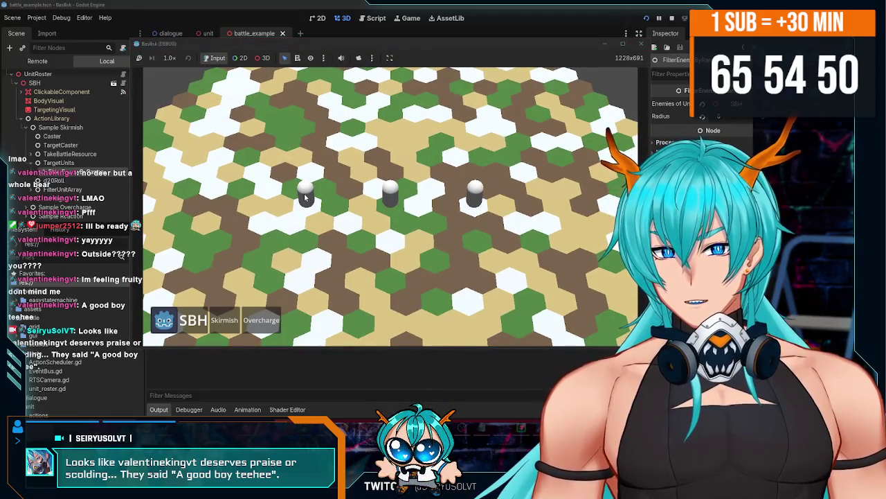
{"action": "left_click", "coordinate": [304, 198]}
{"action": "left_click", "coordinate": [304, 197]}
{"action": "left_click", "coordinate": [389, 199]}
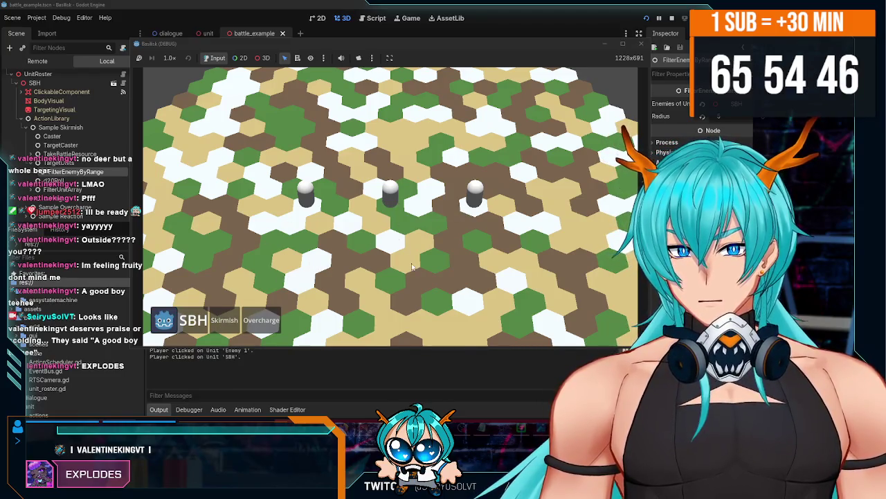
Zoom and tilt the game camera with Q and E, then stop the game and reopen battle_example.gd.
{"action": "scroll", "coordinate": [413, 270], "scroll_direction": "down", "scroll_amount": 3}
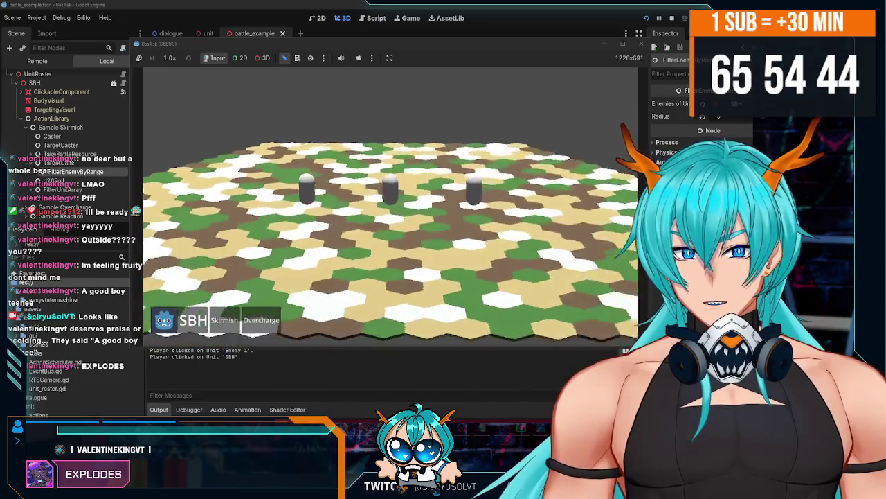
{"action": "scroll", "coordinate": [390, 207], "scroll_direction": "down", "scroll_amount": 2}
{"action": "scroll", "coordinate": [390, 208], "scroll_direction": "up", "scroll_amount": 4}
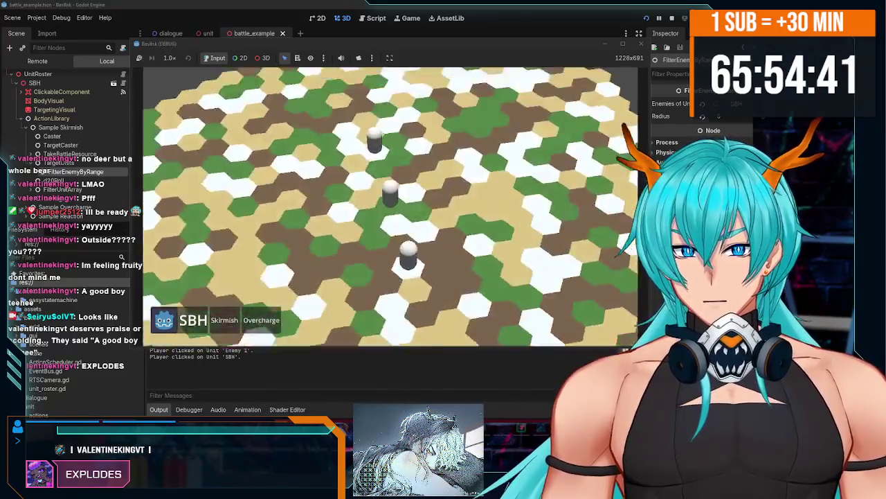
{"action": "scroll", "coordinate": [390, 208], "scroll_direction": "down", "scroll_amount": 4}
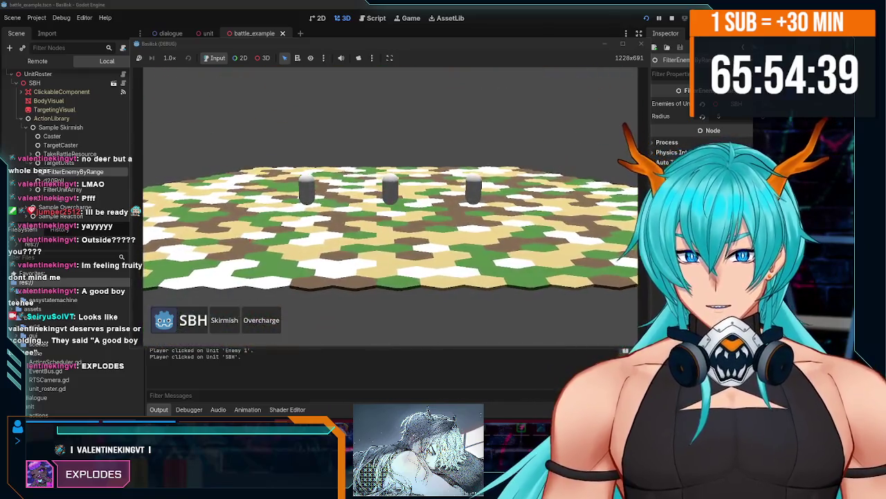
{"action": "scroll", "coordinate": [390, 207], "scroll_direction": "up", "scroll_amount": 4}
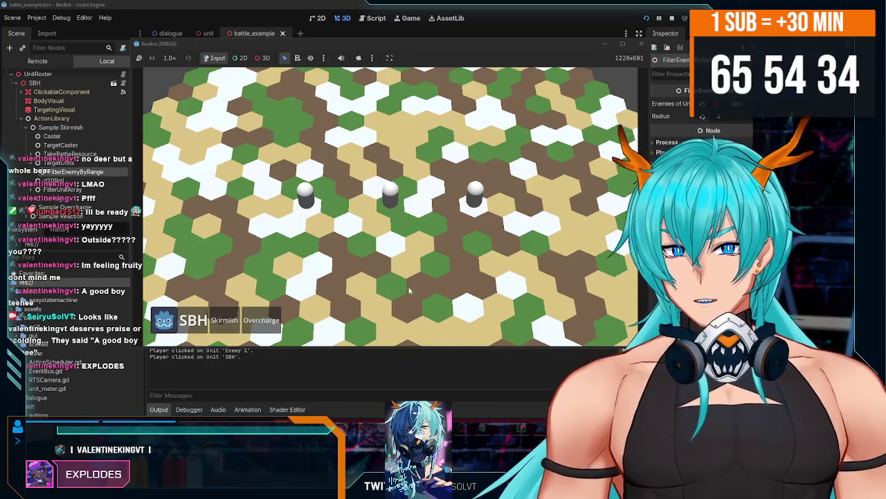
{"action": "scroll", "coordinate": [402, 291], "scroll_direction": "down", "scroll_amount": 3}
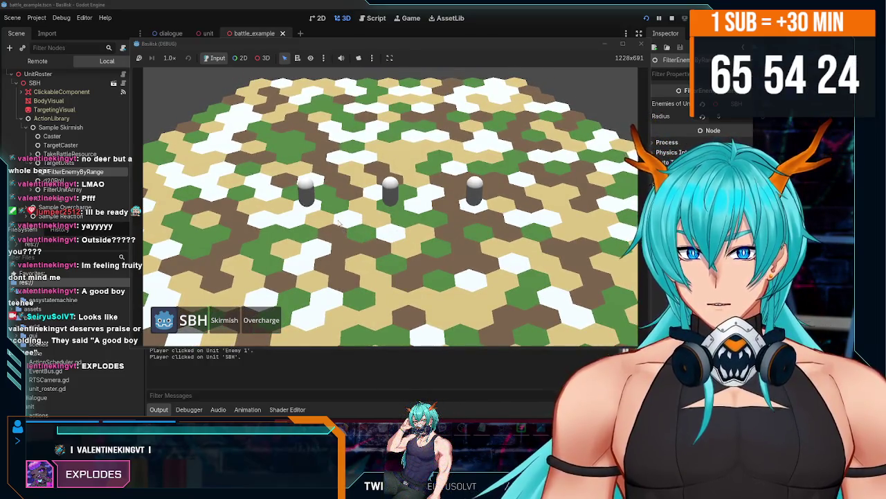
{"action": "scroll", "coordinate": [389, 206], "scroll_direction": "up", "scroll_amount": 3}
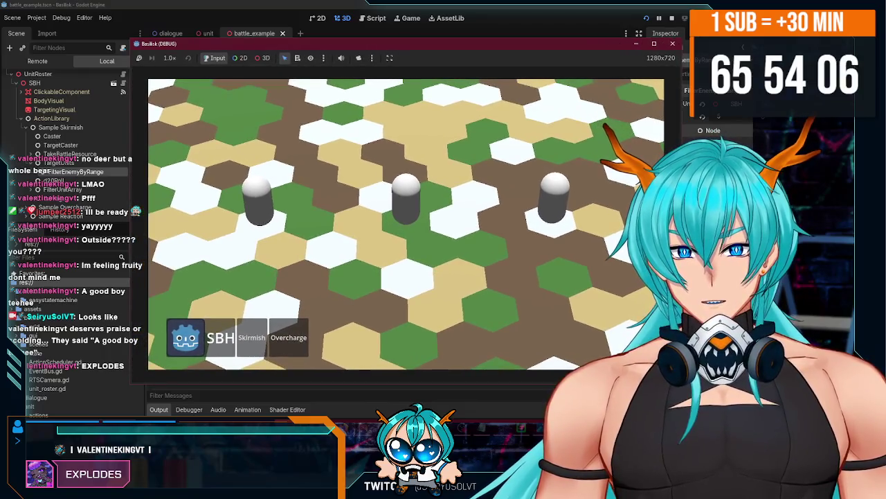
{"action": "key", "text": "q"}
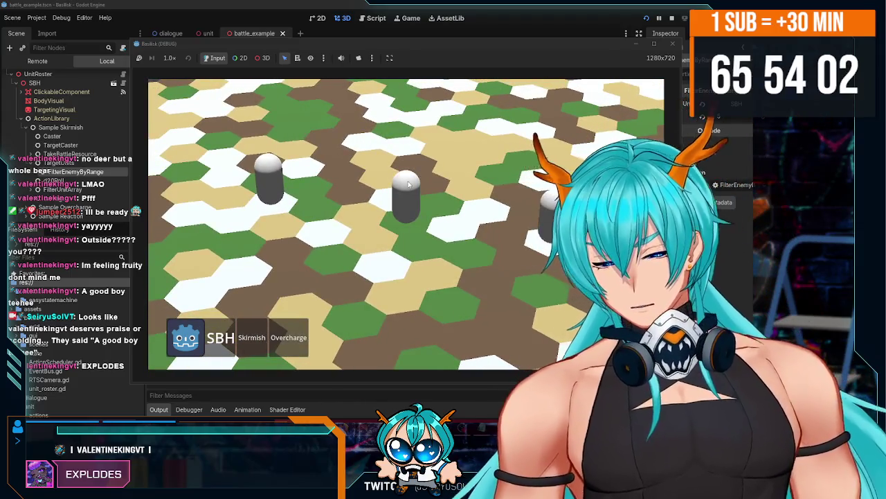
{"action": "key", "text": "e"}
{"action": "scroll", "coordinate": [405, 223], "scroll_direction": "down", "scroll_amount": 3}
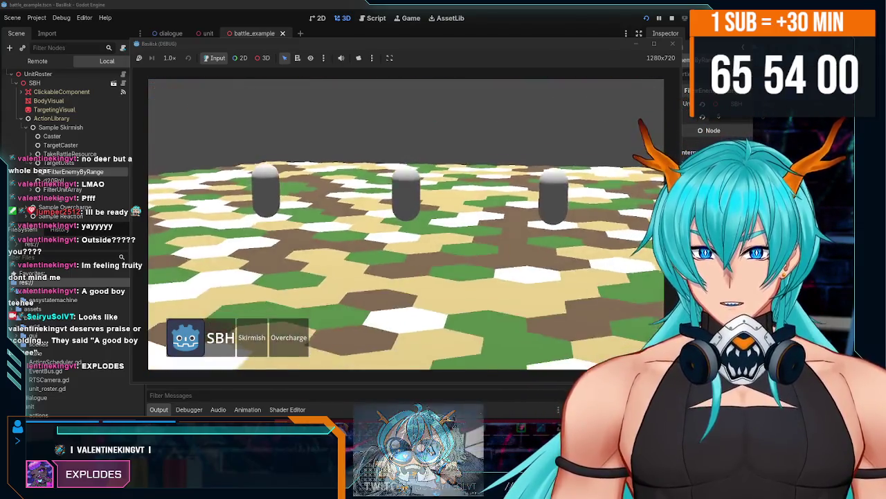
{"action": "scroll", "coordinate": [406, 224], "scroll_direction": "up", "scroll_amount": 3}
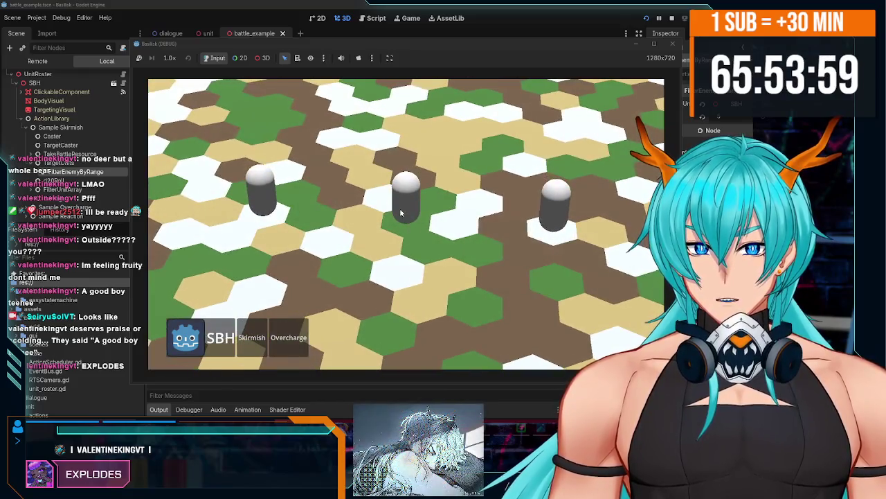
{"action": "scroll", "coordinate": [400, 212], "scroll_direction": "down", "scroll_amount": 4}
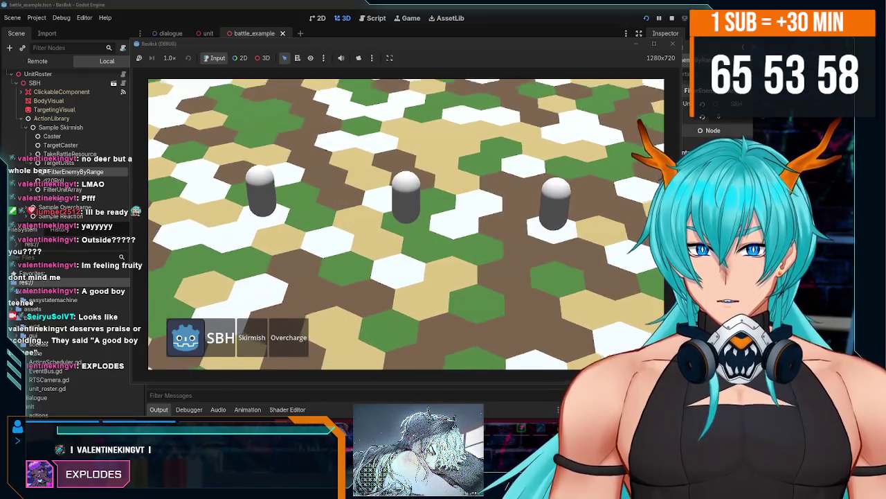
{"action": "scroll", "coordinate": [407, 227], "scroll_direction": "up", "scroll_amount": 4}
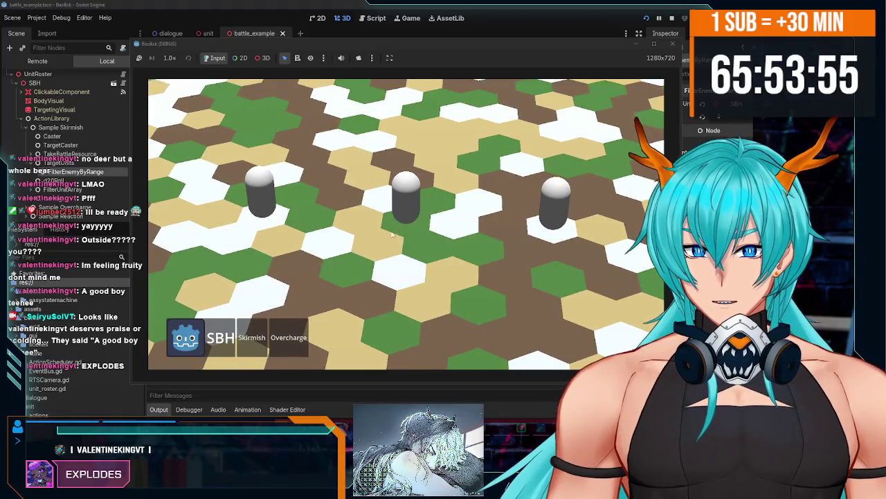
{"action": "scroll", "coordinate": [392, 235], "scroll_direction": "down", "scroll_amount": 3}
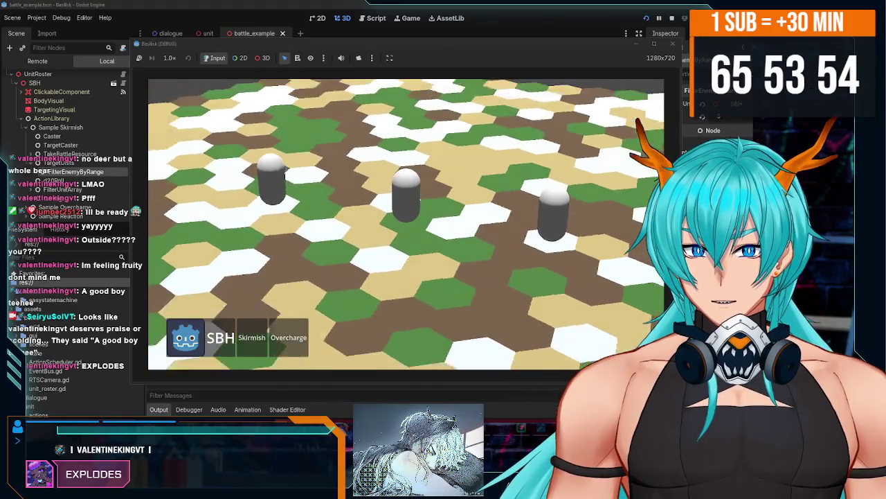
{"action": "scroll", "coordinate": [392, 234], "scroll_direction": "up", "scroll_amount": 3}
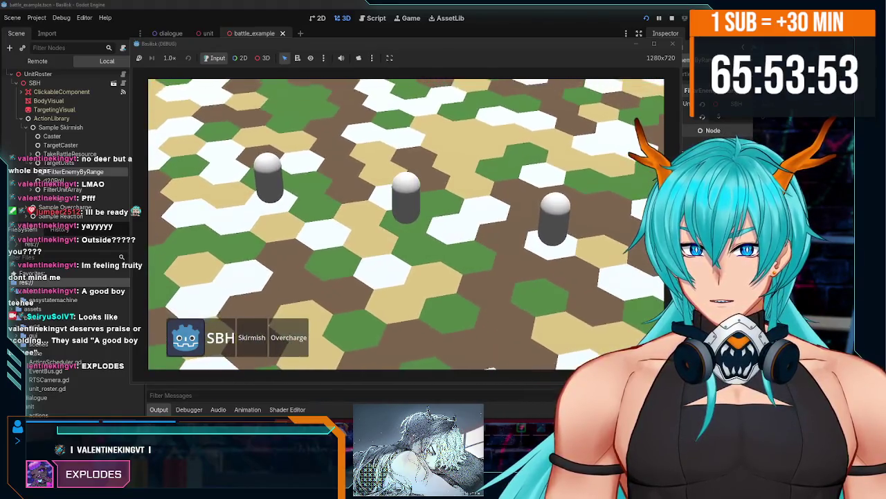
{"action": "scroll", "coordinate": [408, 202], "scroll_direction": "down", "scroll_amount": 3}
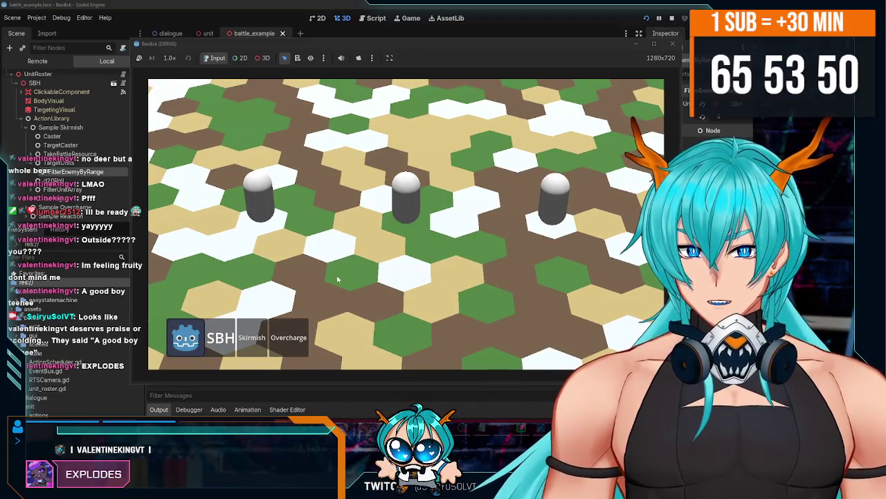
{"action": "left_click", "coordinate": [671, 44]}
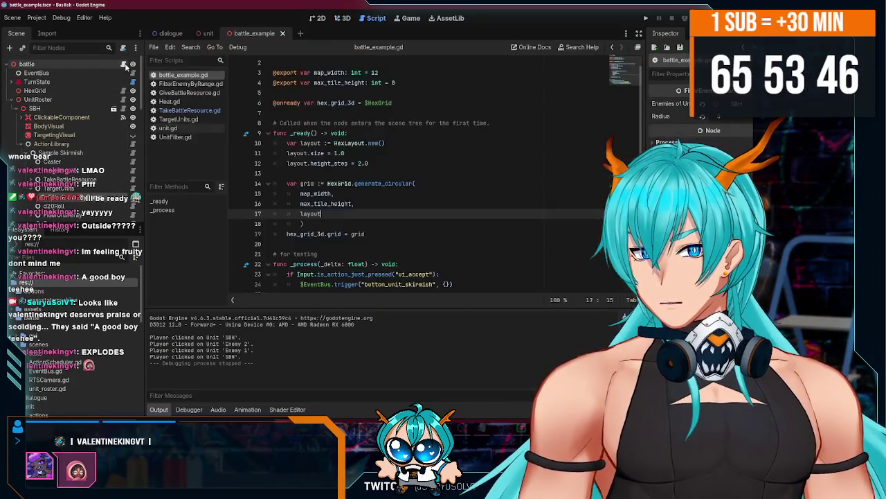
{"action": "left_click", "coordinate": [123, 64]}
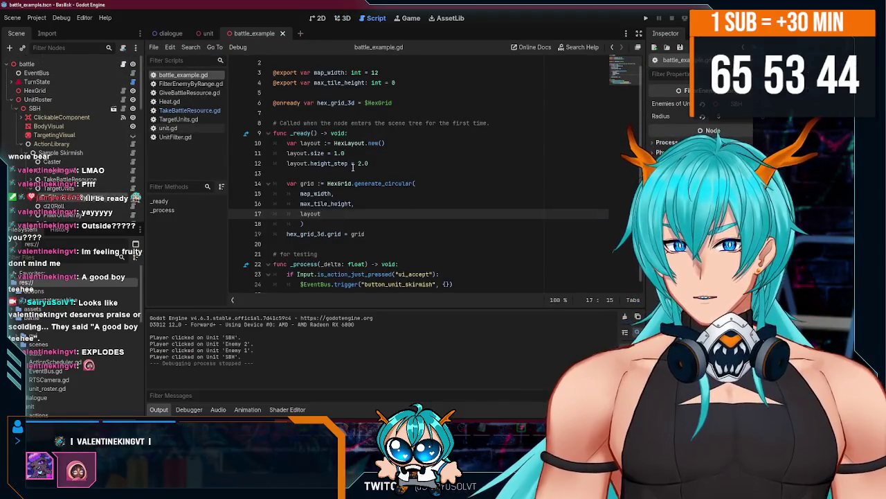
Set max_tile_height to 1 in battle_example.gd.
{"action": "scroll", "coordinate": [353, 166], "scroll_direction": "up", "scroll_amount": 1}
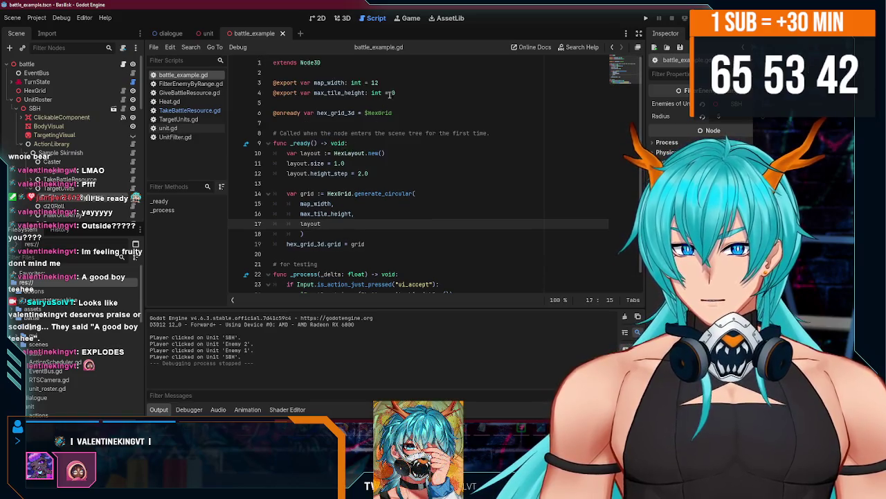
{"action": "left_click_drag", "start_coordinate": [393, 91], "coordinate": [401, 91]}
{"action": "type", "text": "1"}
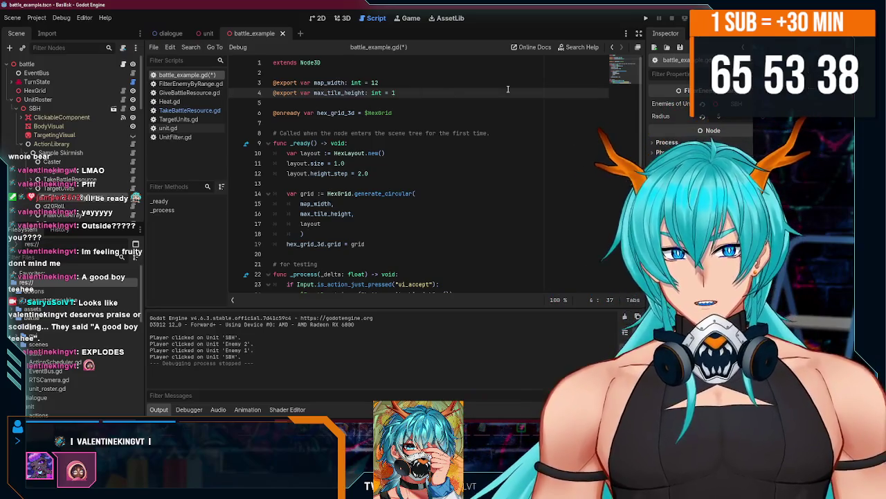
{"action": "left_click", "coordinate": [471, 84]}
Run the game, orbit and zoom the camera around the hex grid, then close it.
{"action": "left_click", "coordinate": [644, 19]}
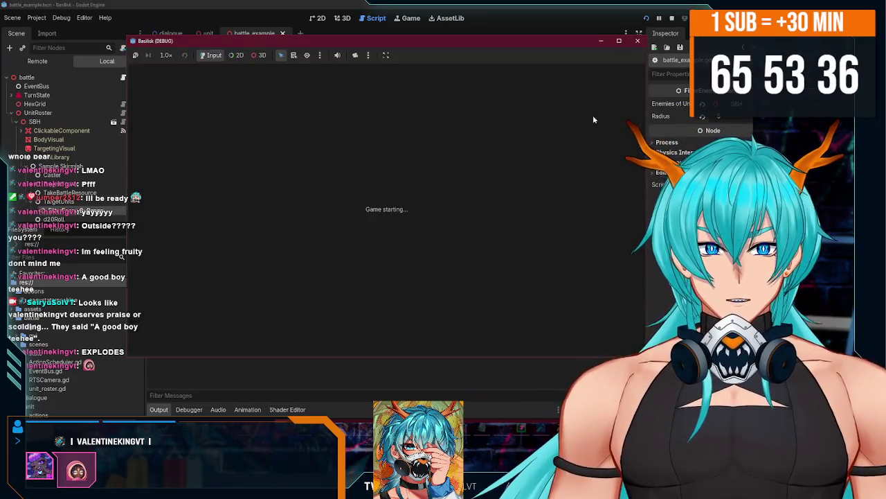
{"action": "scroll", "coordinate": [420, 236], "scroll_direction": "down", "scroll_amount": 5}
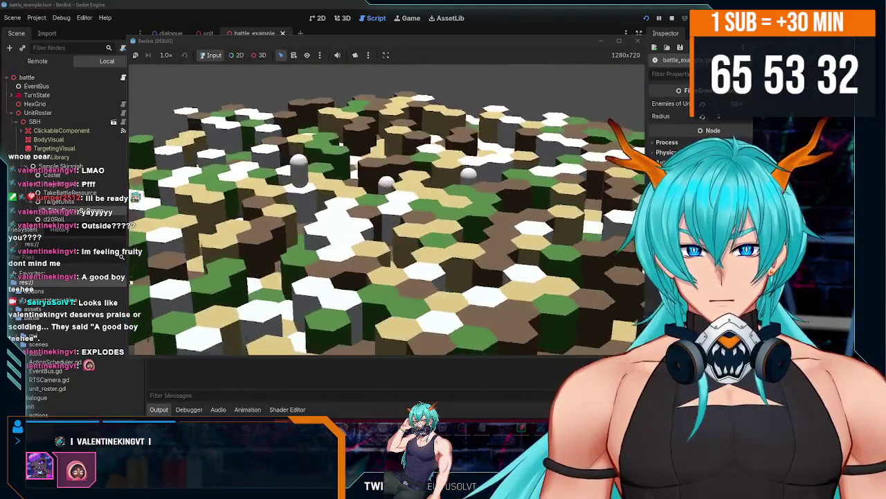
{"action": "scroll", "coordinate": [386, 208], "scroll_direction": "down", "scroll_amount": 3}
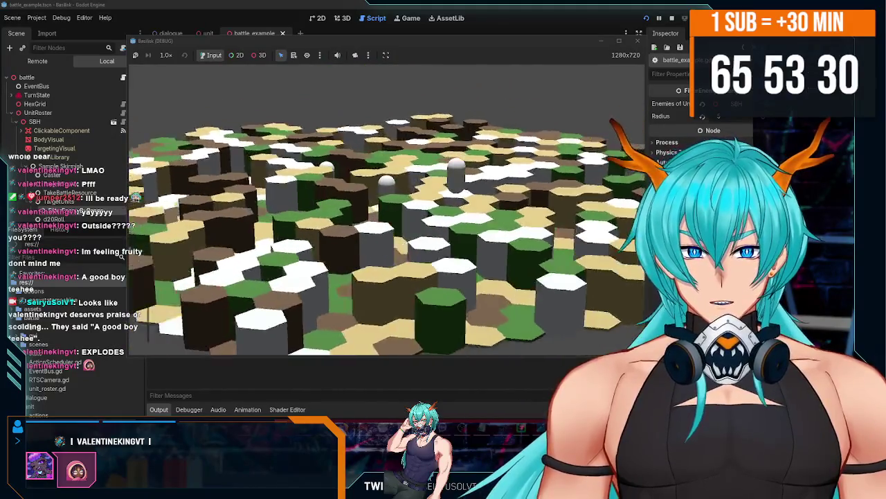
{"action": "scroll", "coordinate": [387, 207], "scroll_direction": "up", "scroll_amount": 3}
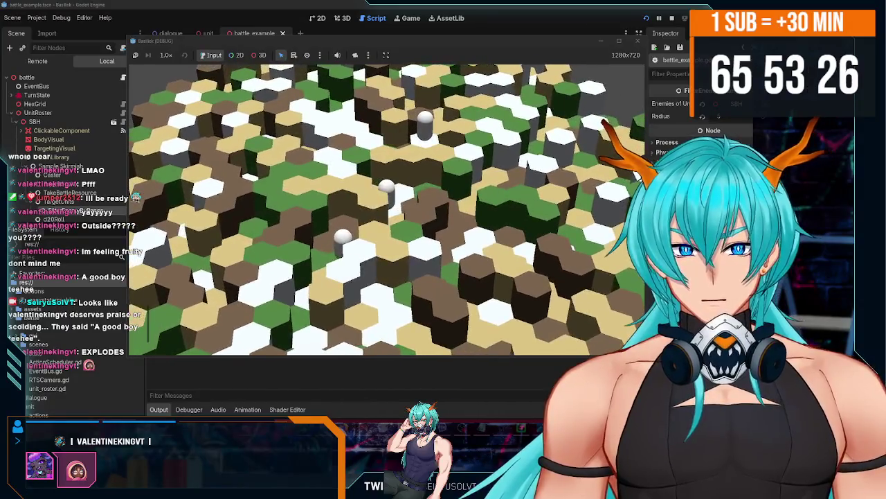
{"action": "key", "text": "e"}
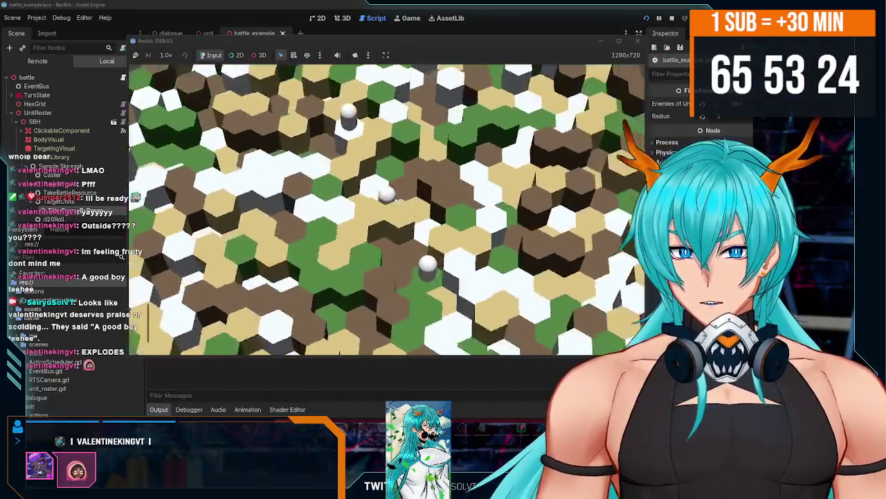
{"action": "scroll", "coordinate": [387, 208], "scroll_direction": "down", "scroll_amount": 3}
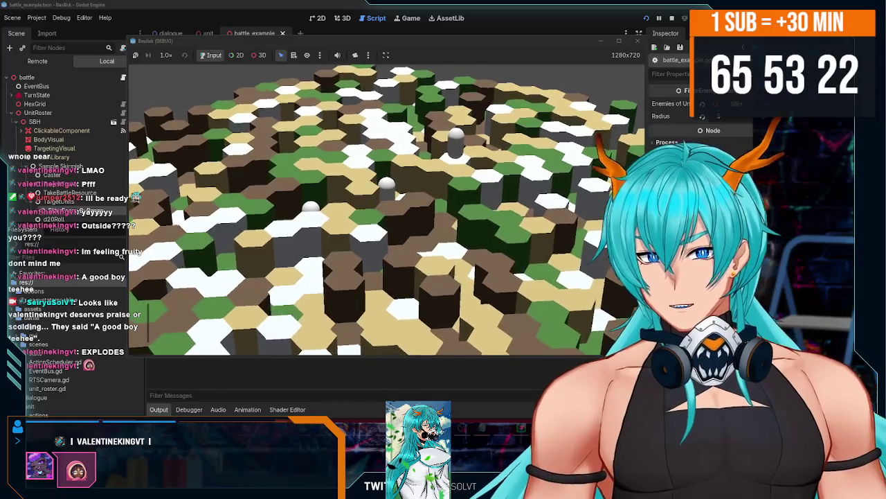
{"action": "key", "text": "e"}
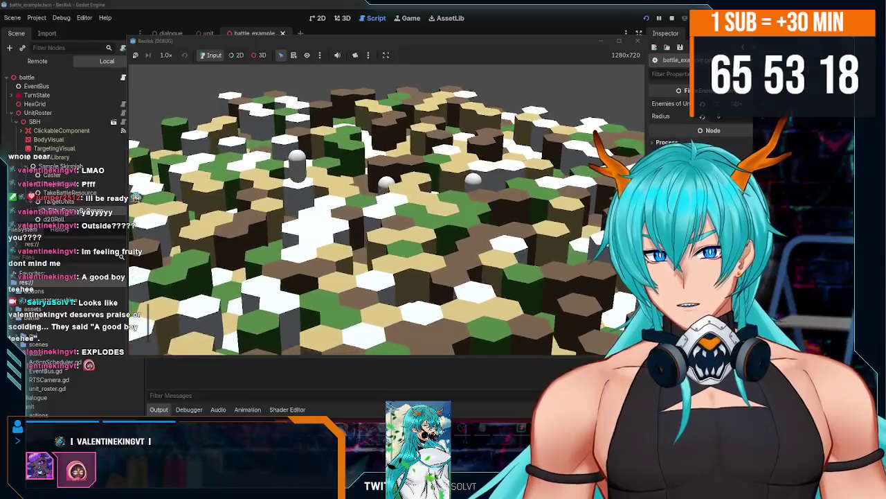
{"action": "scroll", "coordinate": [387, 207], "scroll_direction": "up", "scroll_amount": 5}
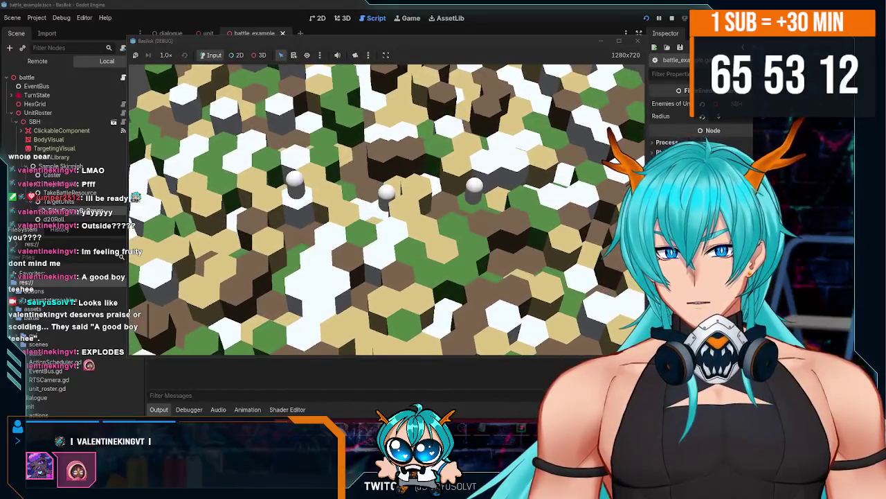
{"action": "key", "text": "e"}
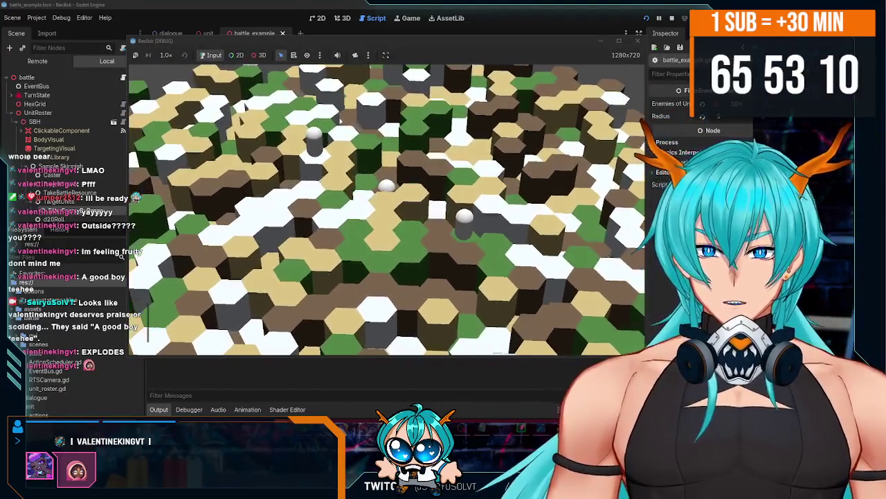
{"action": "key", "text": "e"}
{"action": "scroll", "coordinate": [387, 208], "scroll_direction": "down", "scroll_amount": 3}
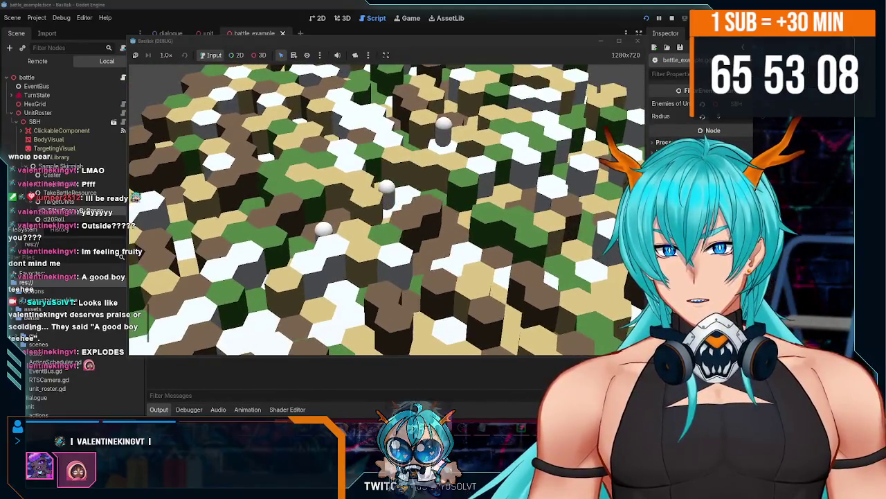
{"action": "key", "text": "e"}
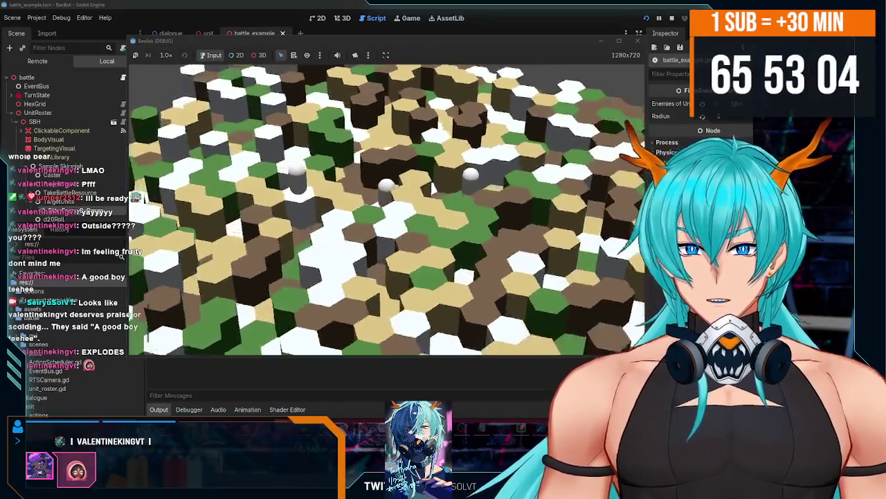
{"action": "scroll", "coordinate": [386, 208], "scroll_direction": "up", "scroll_amount": 2}
{"action": "left_click", "coordinate": [638, 40]}
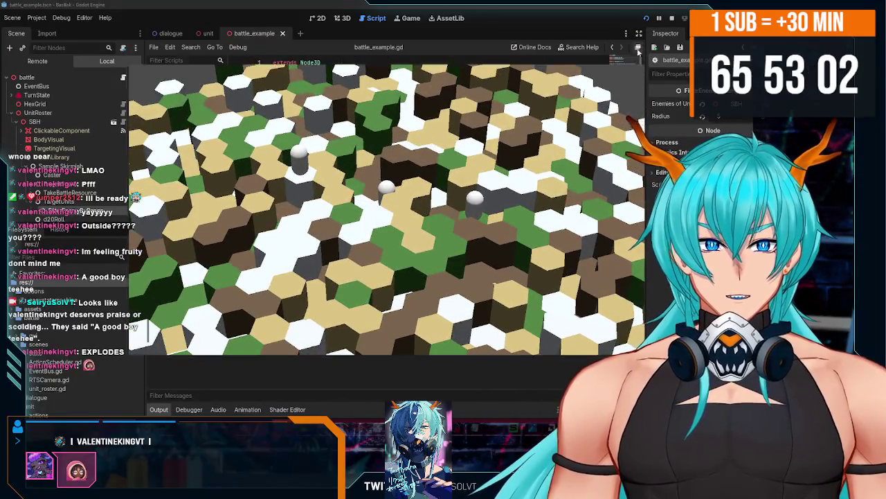
Add '[]', '0.1' and '2' arguments after layout in HexGrid.generate_circular, then run with F5.
{"action": "scroll", "coordinate": [381, 133], "scroll_direction": "down", "scroll_amount": 1}
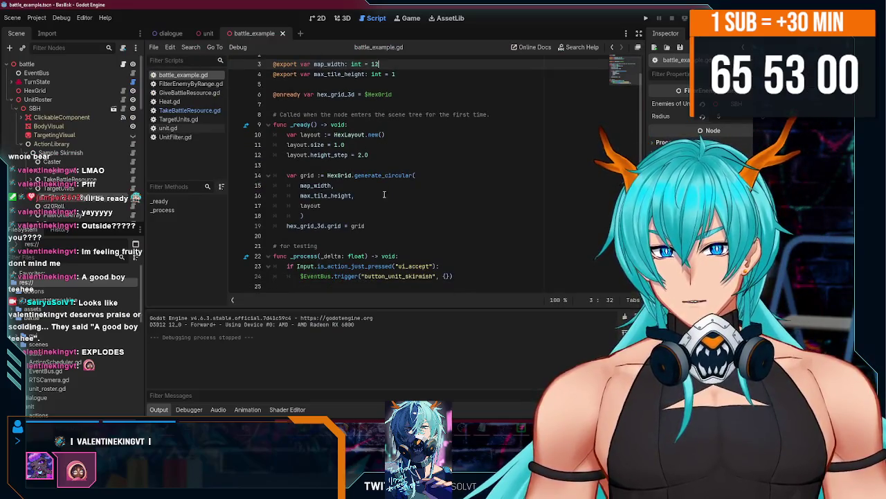
{"action": "left_click", "coordinate": [358, 213]}
{"action": "left_click", "coordinate": [358, 206]}
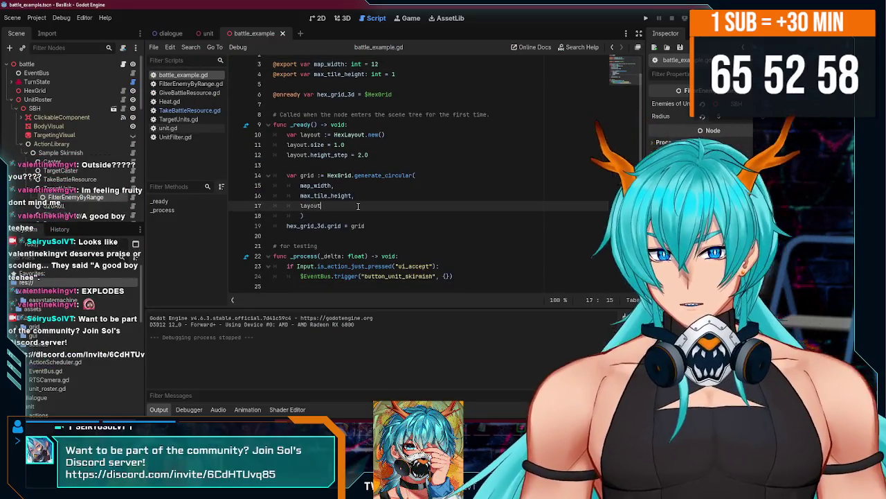
{"action": "type", "text": ","}
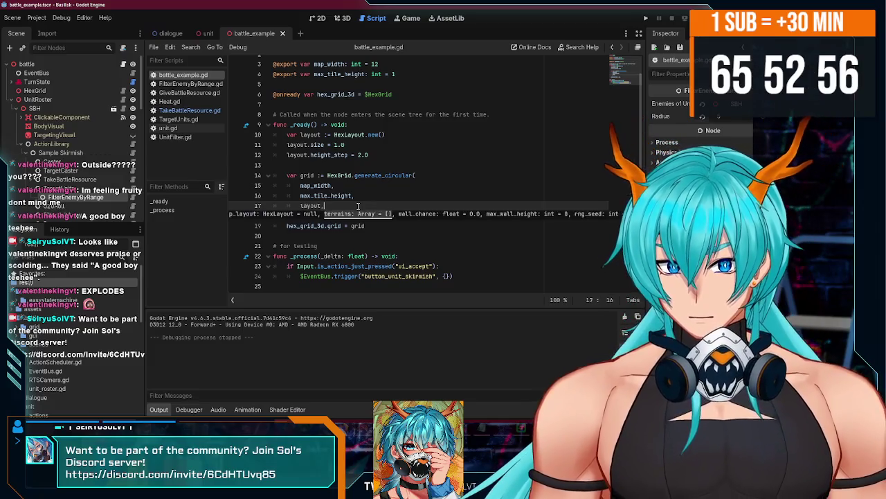
{"action": "key", "text": "Return"}
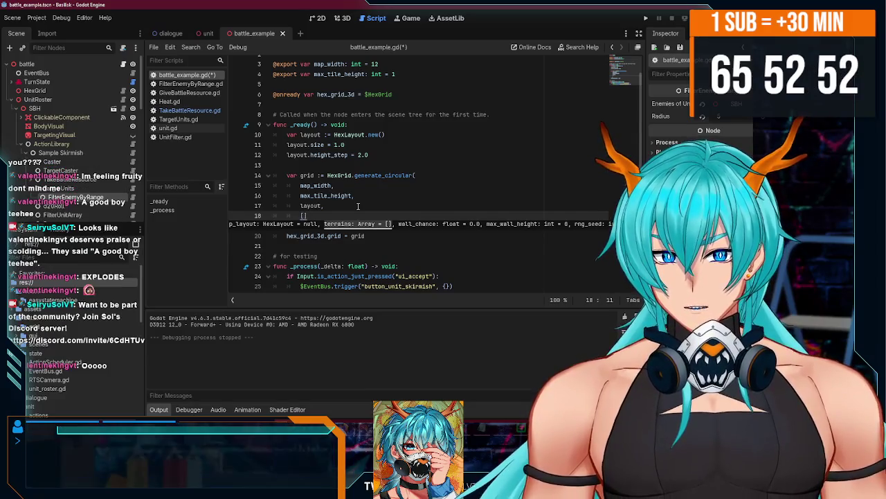
{"action": "type", "text": ","}
{"action": "key", "text": "Return"}
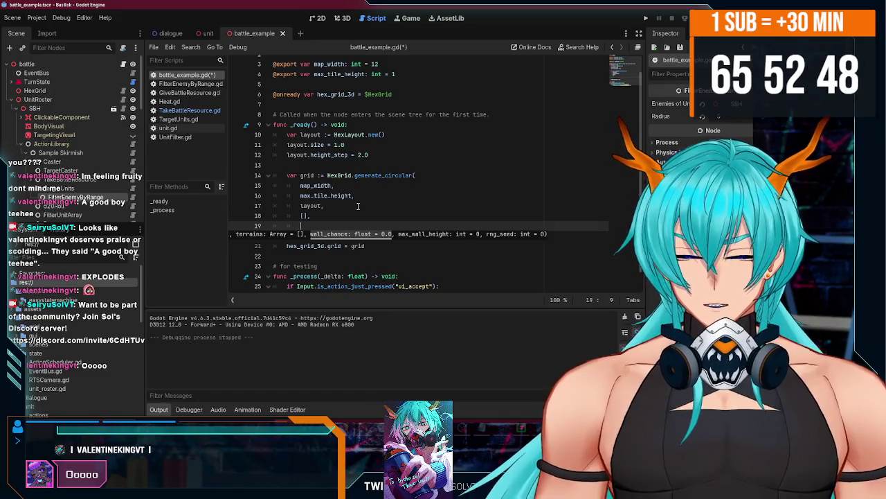
{"action": "type", "text": "0.1"}
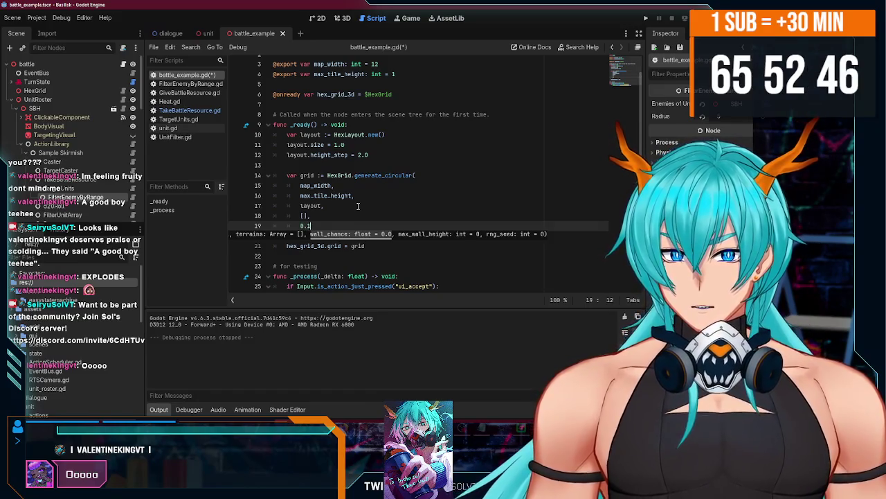
{"action": "type", "text": ","}
{"action": "key", "text": "Return"}
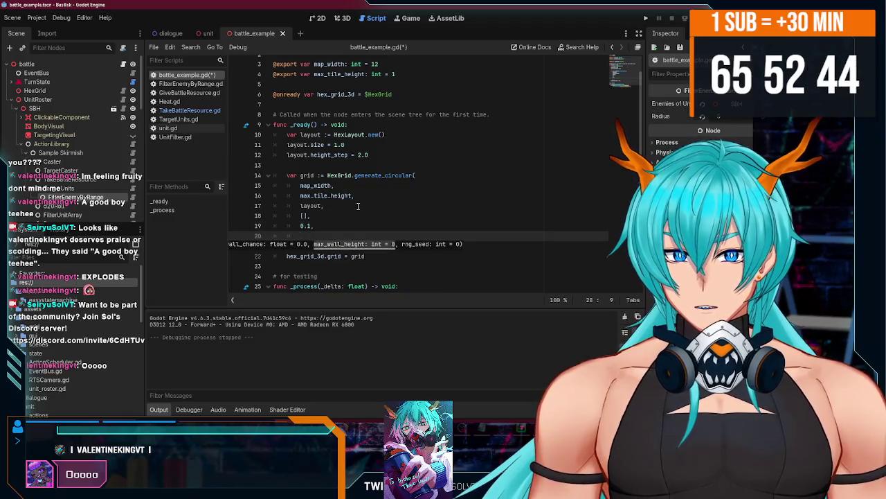
{"action": "type", "text": "1,"}
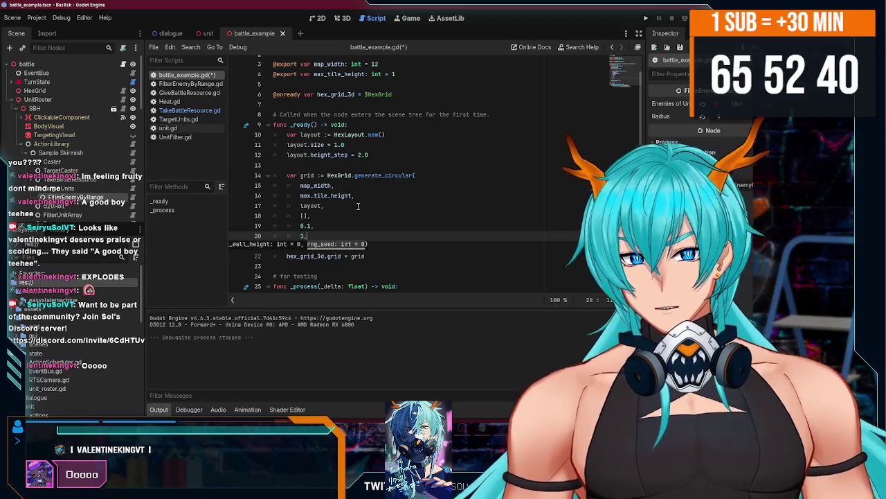
{"action": "key", "text": "BackSpace"}
{"action": "key", "text": "BackSpace"}
{"action": "type", "text": "2"}
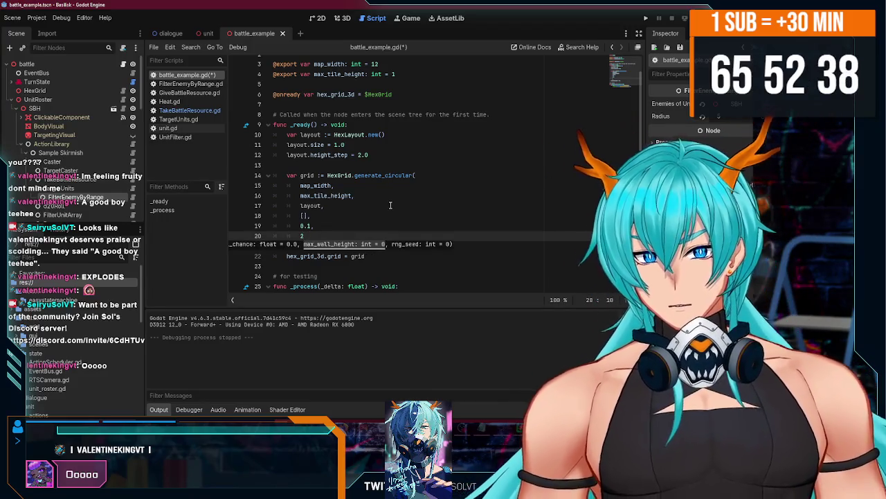
{"action": "key", "text": "F5"}
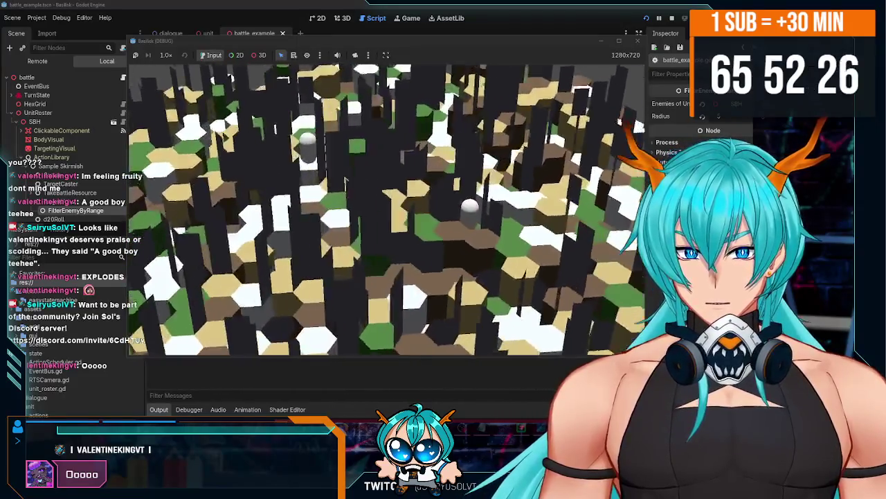
Close the game, change generate_circular's last argument to 1, rerun to check, then stop with F8.
{"action": "left_click", "coordinate": [637, 40]}
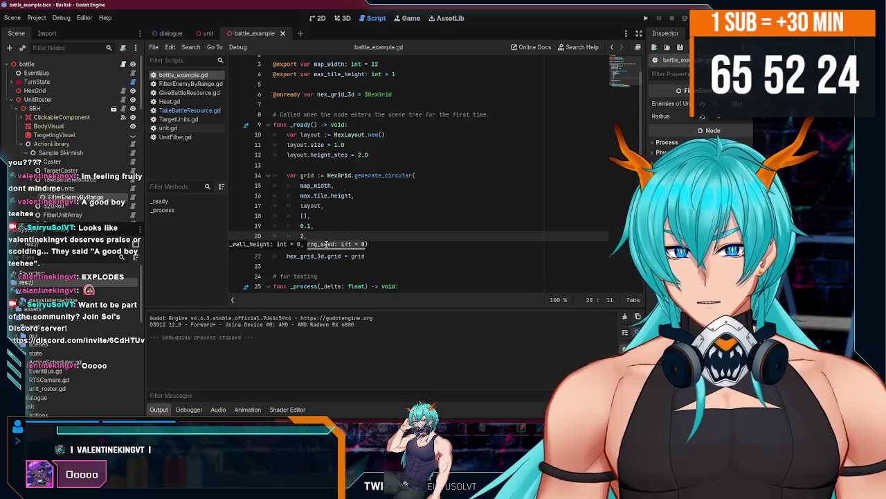
{"action": "left_click", "coordinate": [301, 236]}
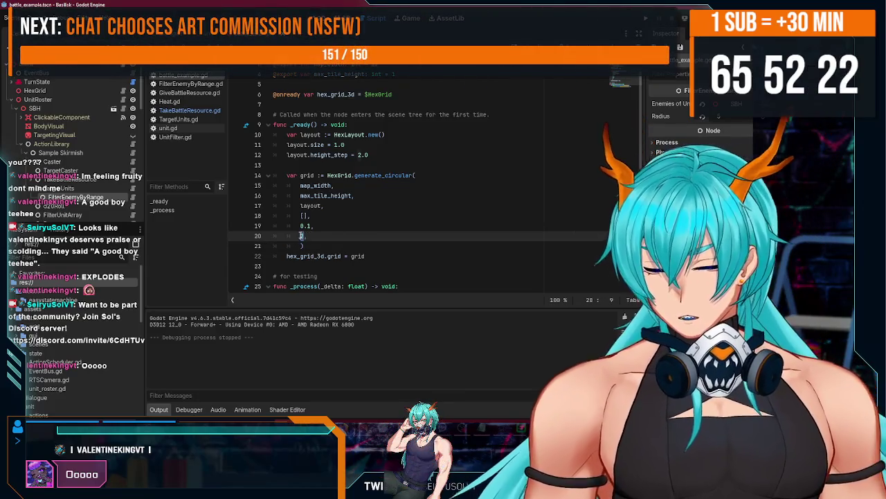
{"action": "type", "text": "1,"}
{"action": "left_click", "coordinate": [651, 24]}
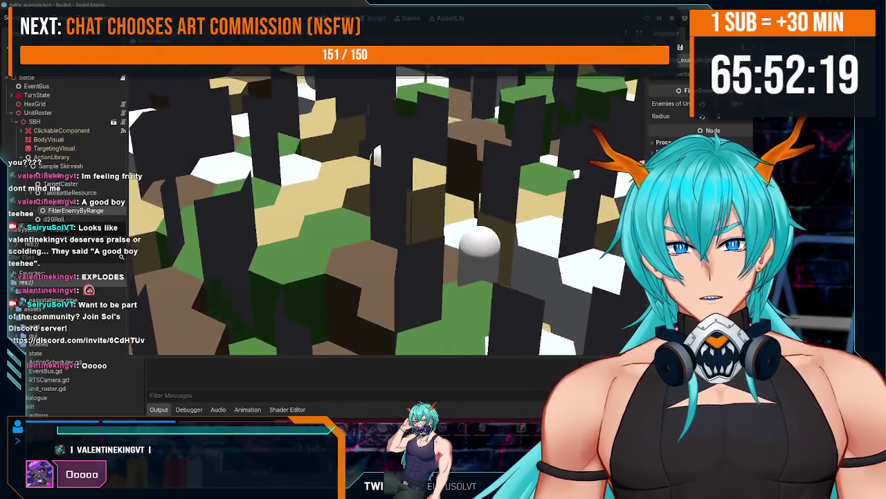
{"action": "scroll", "coordinate": [391, 214], "scroll_direction": "down", "scroll_amount": 5}
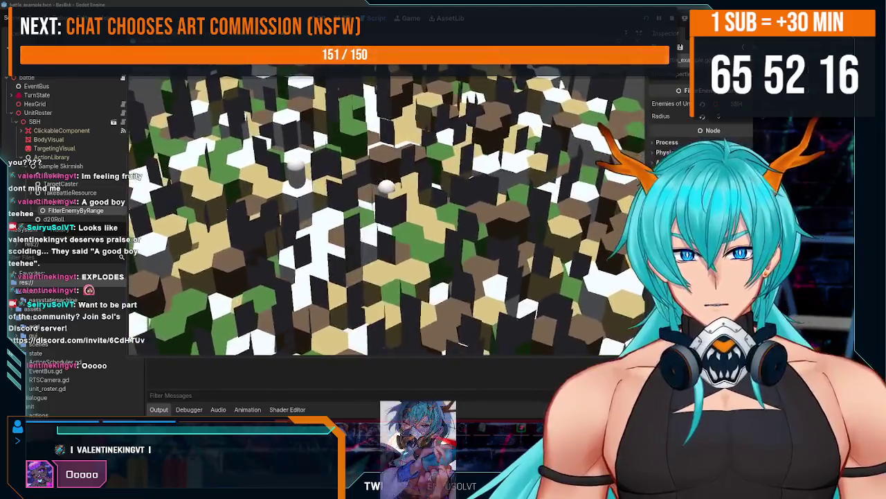
{"action": "scroll", "coordinate": [387, 215], "scroll_direction": "up", "scroll_amount": 3}
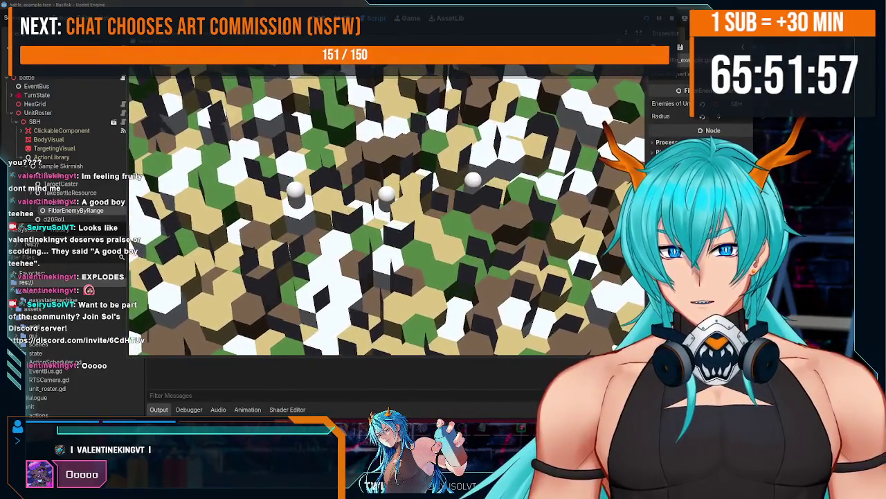
{"action": "key", "text": "F8"}
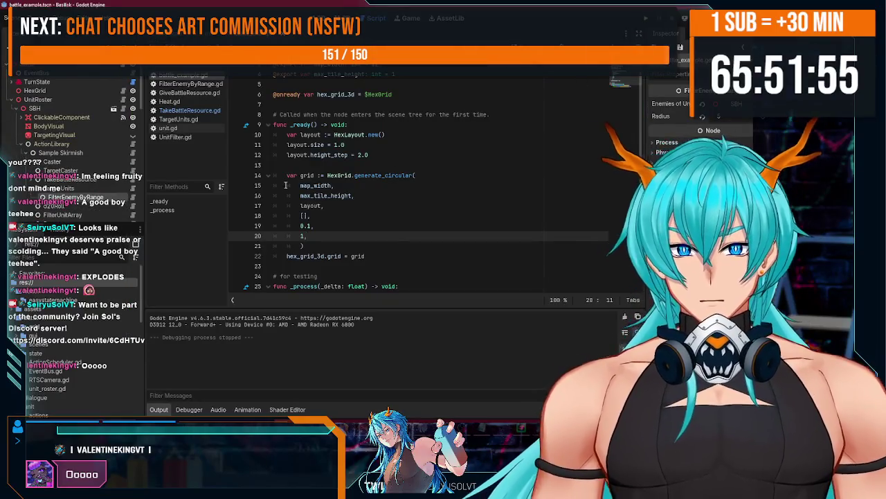
{"action": "left_click_drag", "start_coordinate": [309, 235], "coordinate": [222, 218]}
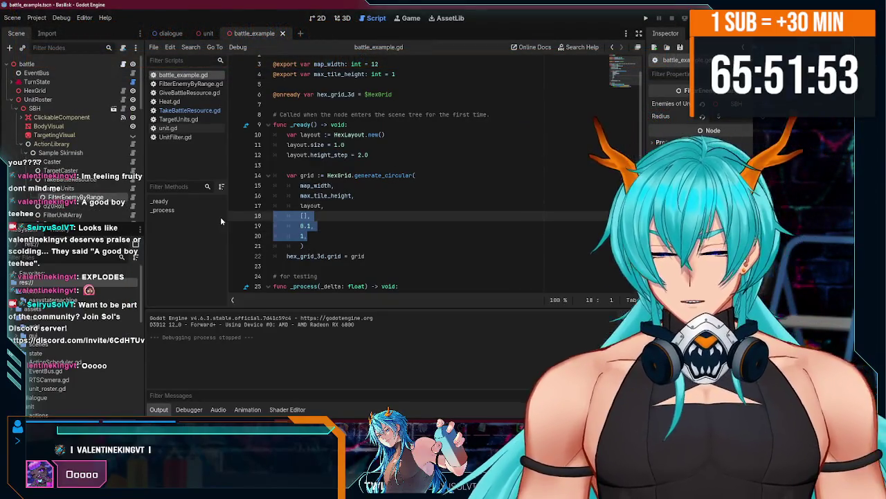
{"action": "key", "text": "BackSpace"}
{"action": "key", "text": "BackSpace"}
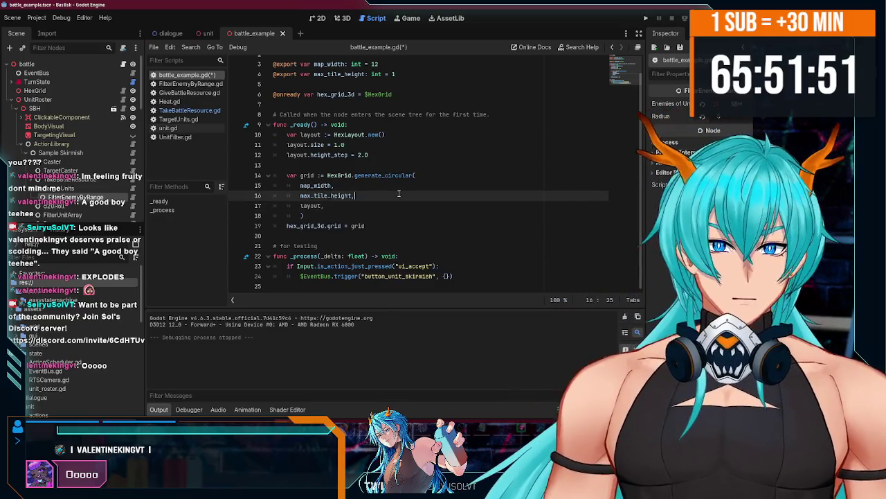
{"action": "key", "text": "Up"}
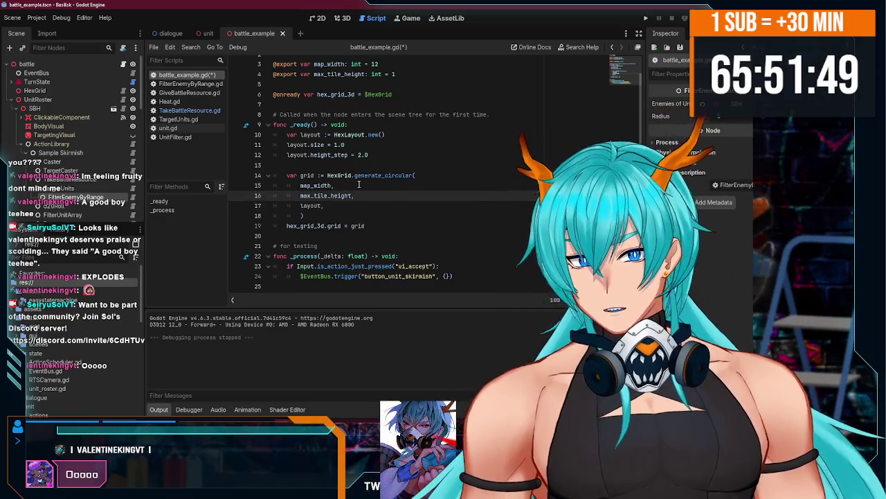
{"action": "key", "text": "ctrl+s"}
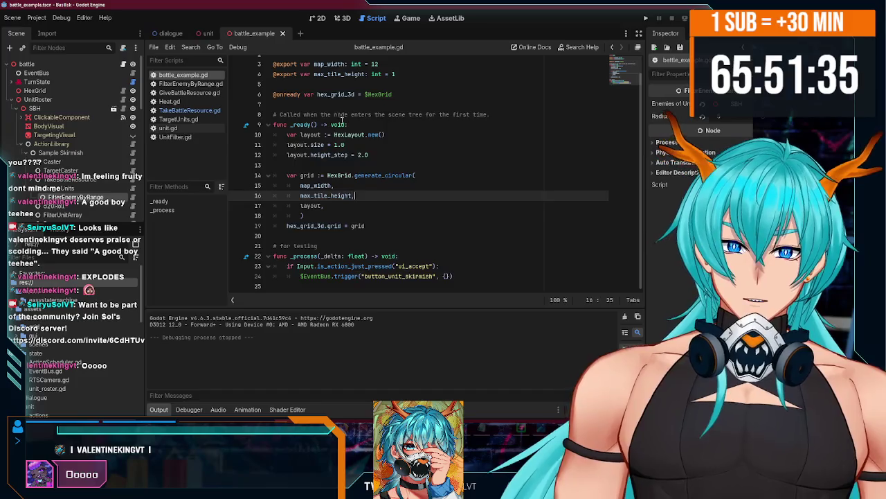
{"action": "scroll", "coordinate": [340, 117], "scroll_direction": "up", "scroll_amount": 1}
{"action": "double_click", "coordinate": [394, 93]}
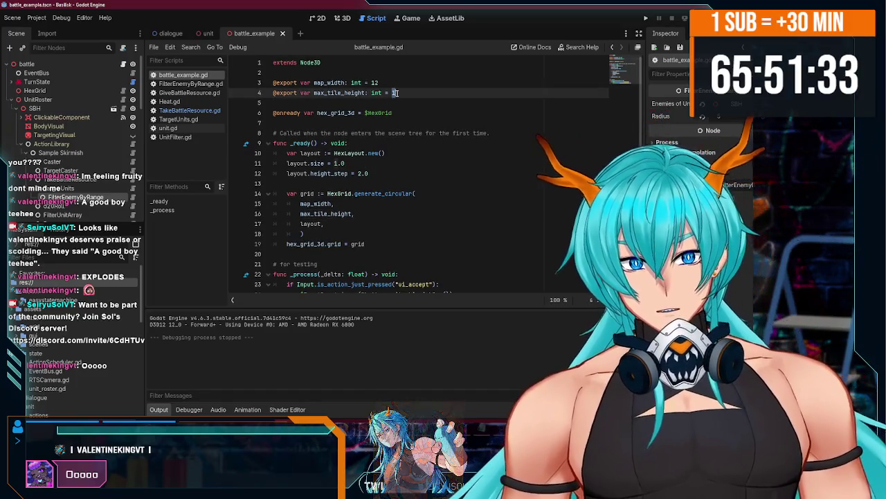
{"action": "type", "text": "80"}
{"action": "left_click", "coordinate": [393, 152]}
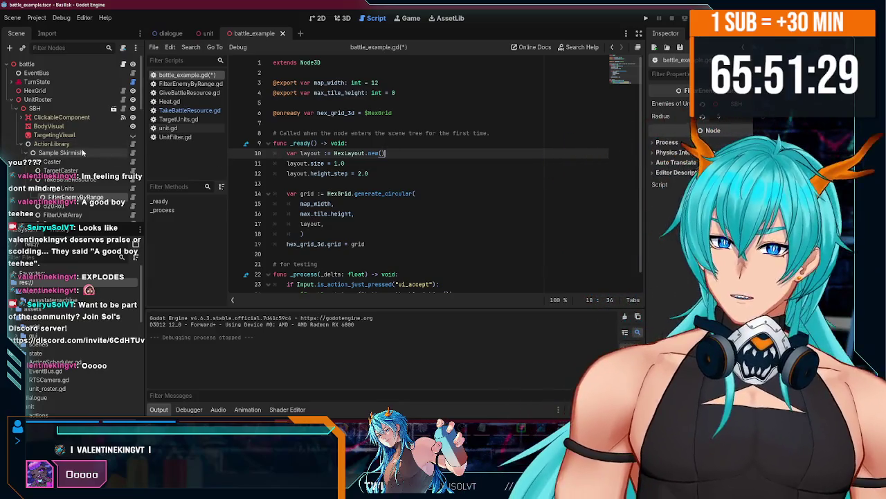
{"action": "left_click", "coordinate": [207, 34]}
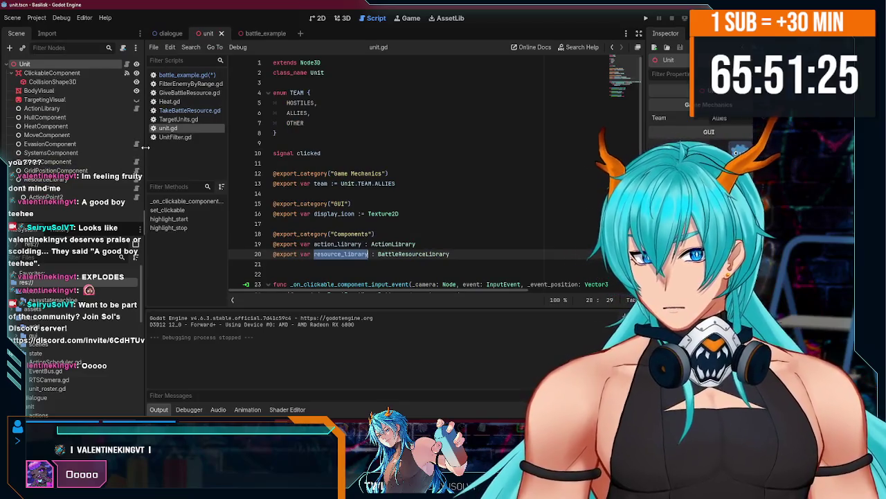
Inspect the MoveComponent node's properties in the unit scene, then switch to the battle_example scene.
{"action": "left_click", "coordinate": [397, 213]}
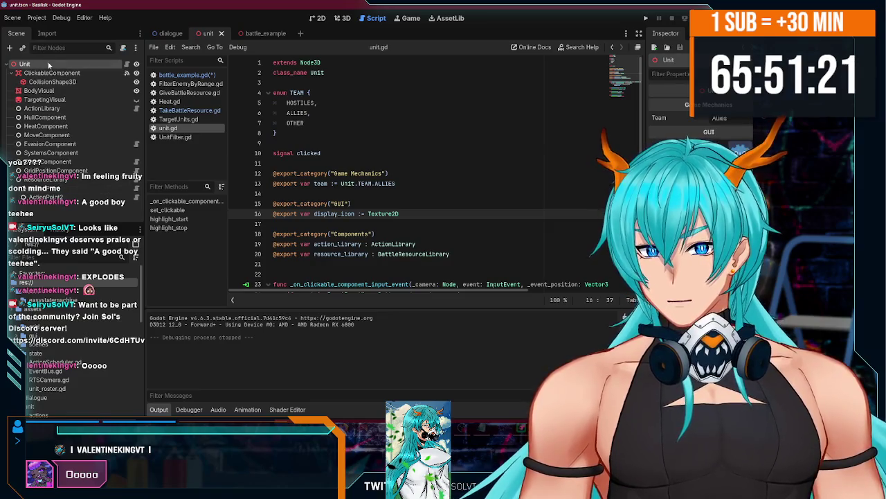
{"action": "left_click", "coordinate": [76, 134]}
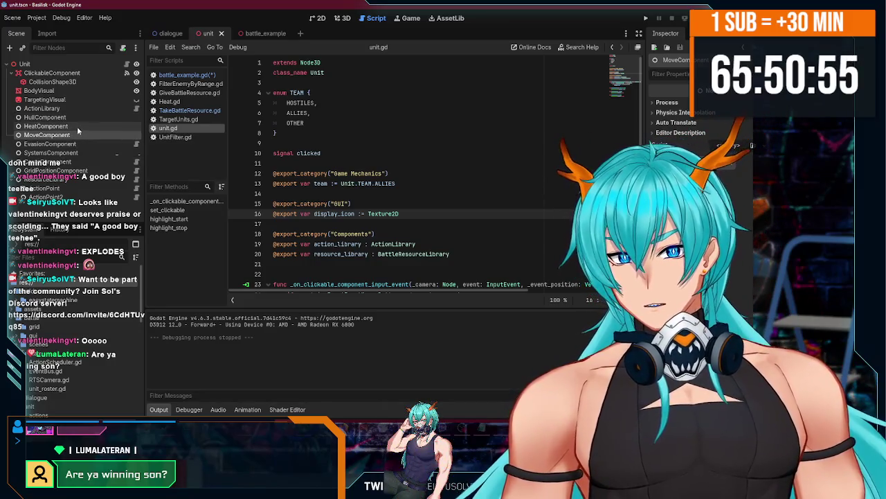
{"action": "left_click", "coordinate": [252, 33]}
{"action": "left_click", "coordinate": [207, 34]}
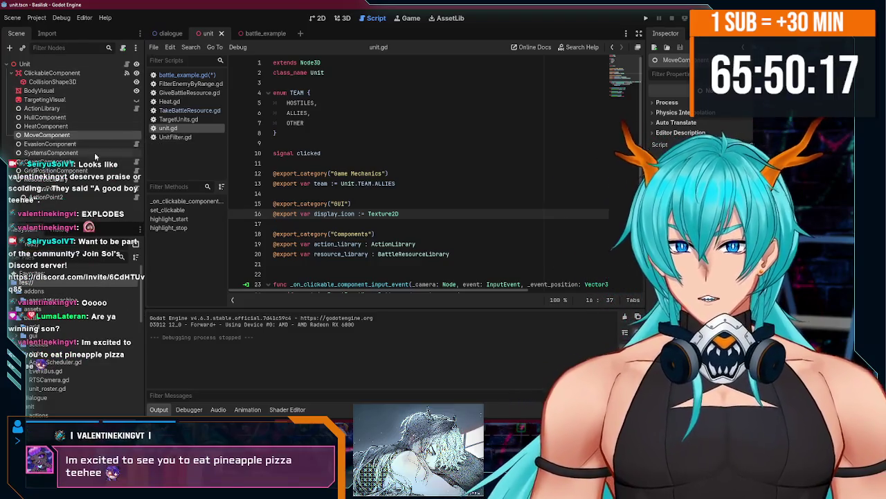
{"action": "left_click", "coordinate": [70, 171]}
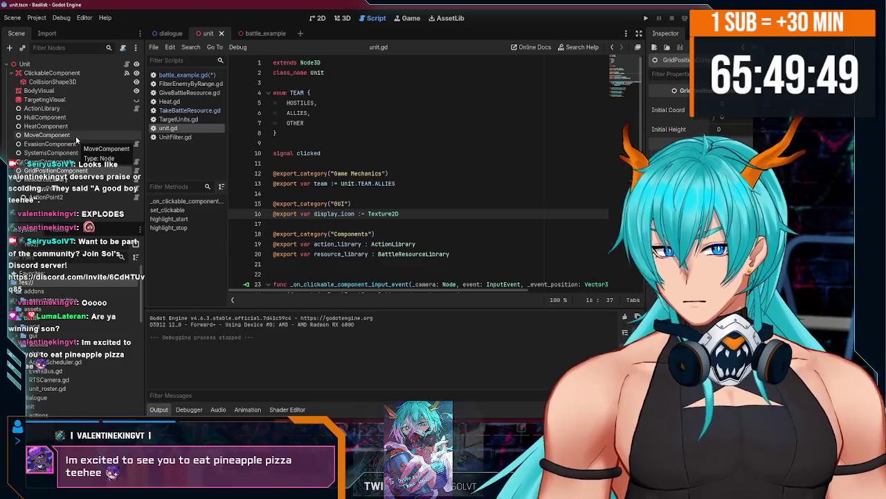
{"action": "left_click", "coordinate": [75, 135]}
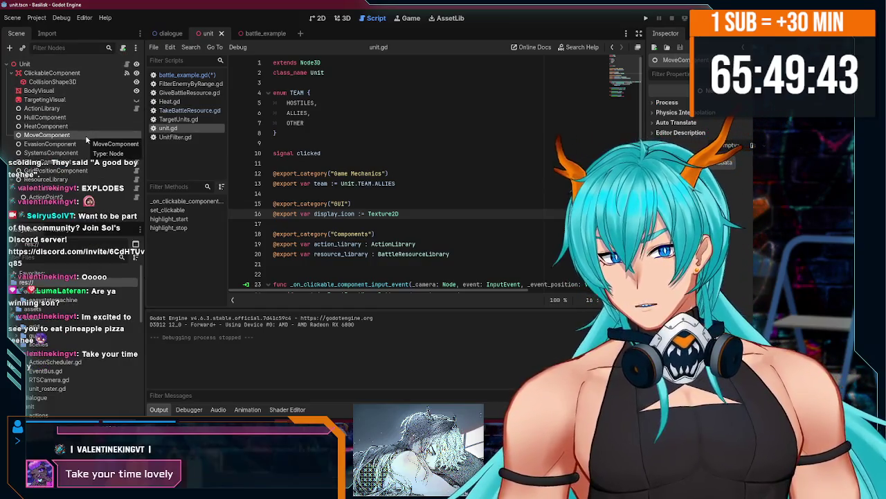
{"action": "left_click", "coordinate": [123, 50]}
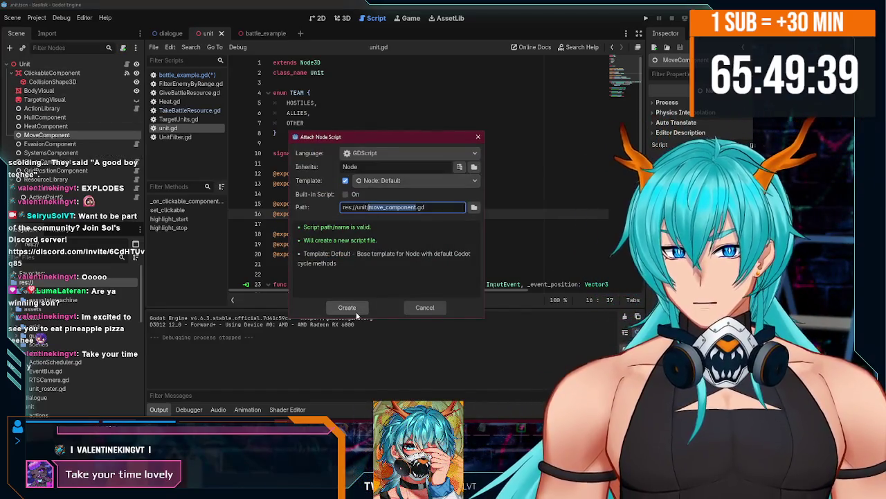
Create move_component.gd, add 'class_name MoveComponent' under extends Node, and delete the _ready and _process templates.
{"action": "left_click", "coordinate": [347, 307]}
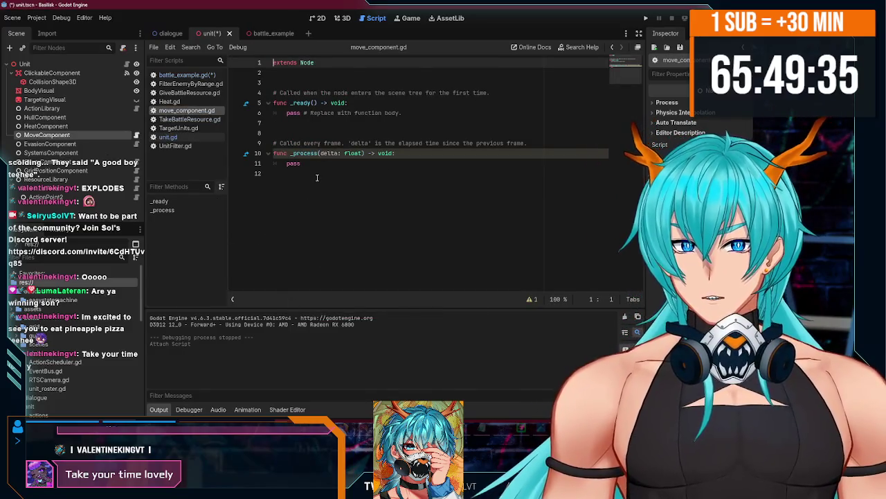
{"action": "double_click", "coordinate": [316, 64]}
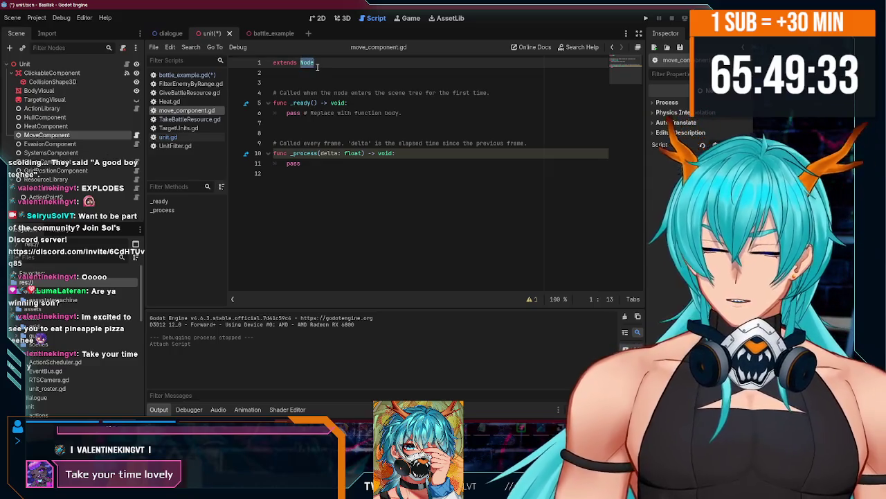
{"action": "key", "text": "Return"}
{"action": "type", "text": "clas"}
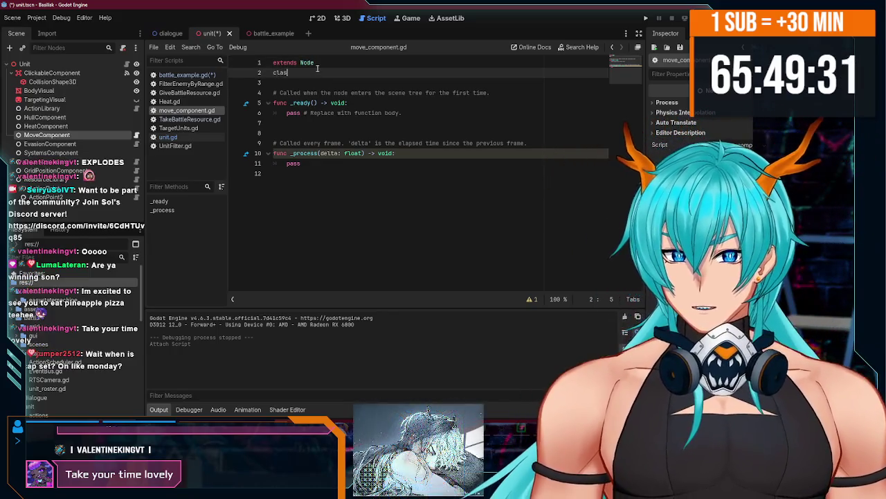
{"action": "type", "text": "s_name"}
{"action": "key", "text": "BackSpace"}
{"action": "type", "text": "Mo"}
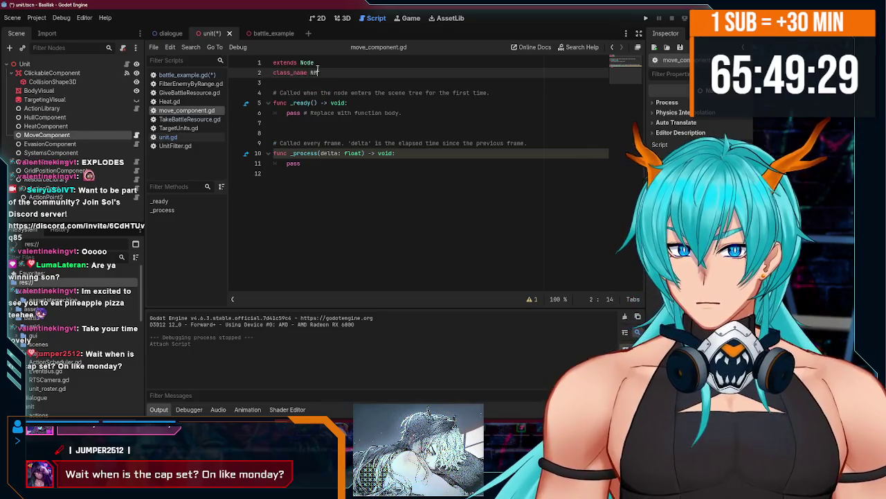
{"action": "type", "text": "veComp"}
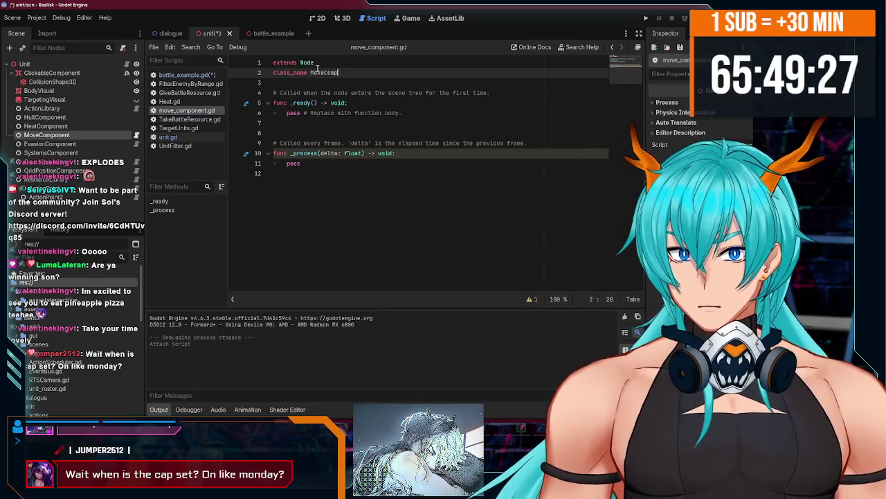
{"action": "type", "text": "onent"}
{"action": "left_click_drag", "start_coordinate": [304, 165], "coordinate": [269, 96]}
{"action": "key", "text": "BackSpace"}
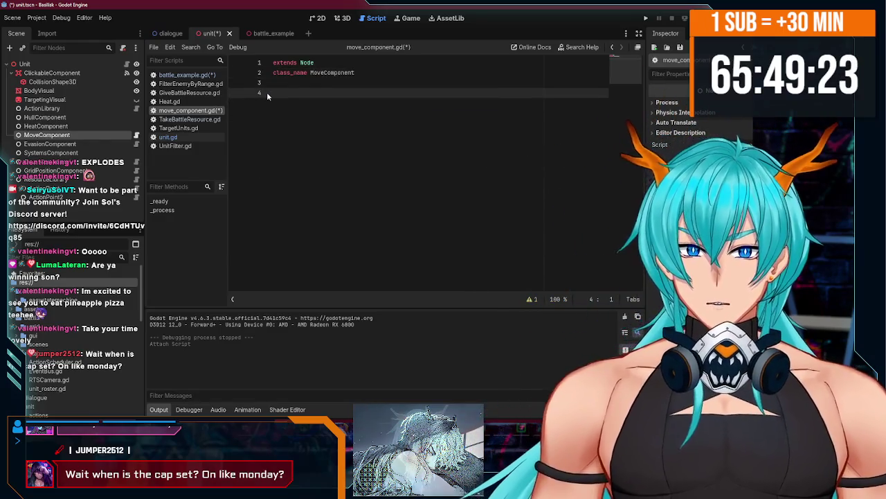
{"action": "type", "text": "@export"}
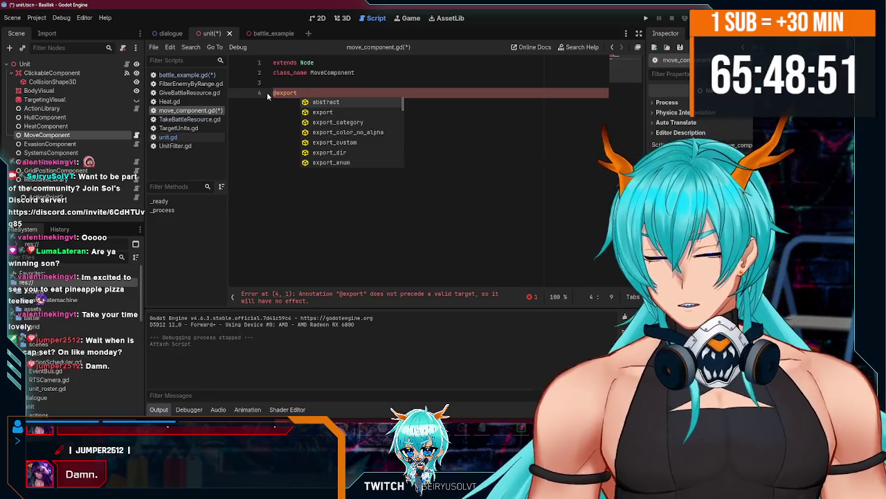
{"action": "type", "text": "var "}
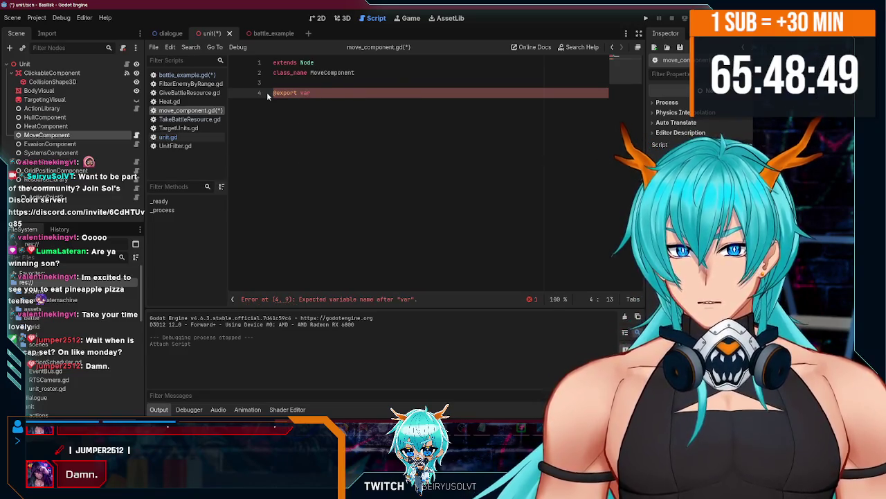
{"action": "type", "text": "speed"}
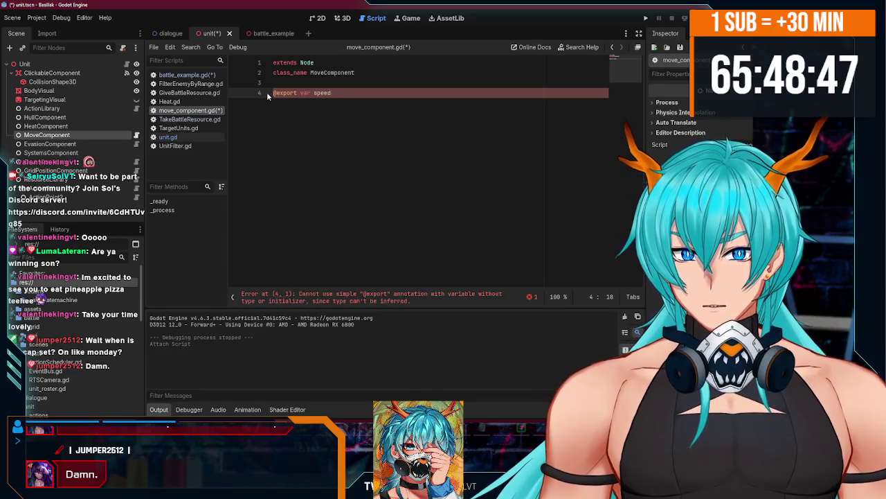
{"action": "type", "text": " : int = 0"}
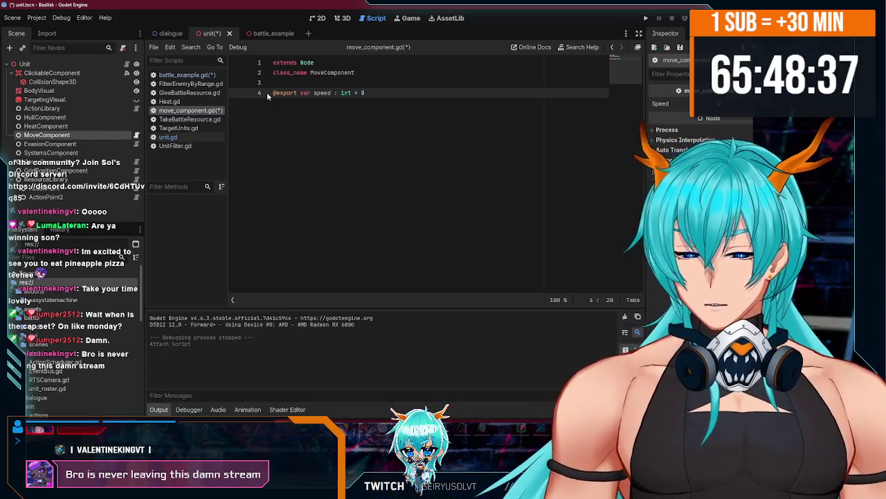
{"action": "key", "text": "Return"}
{"action": "key", "text": "ctrl+s"}
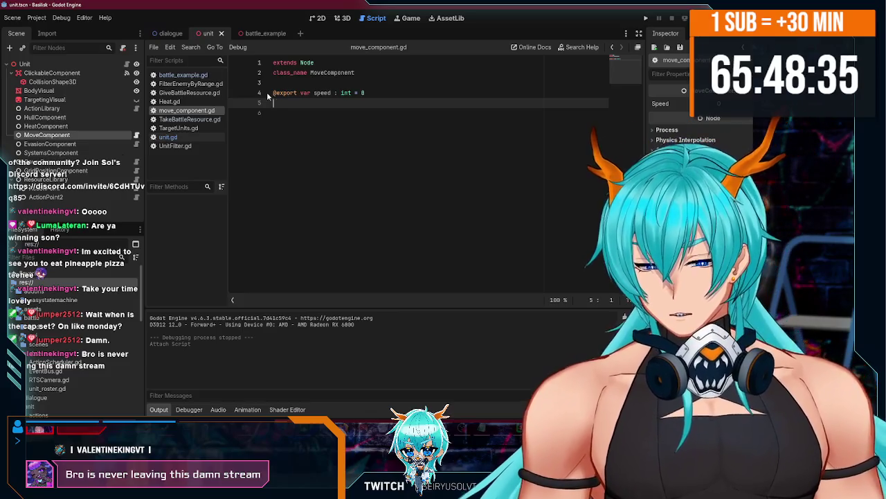
{"action": "type", "text": "@export vqan"}
{"action": "key", "text": "BackSpace"}
{"action": "key", "text": "BackSpace"}
{"action": "key", "text": "BackSpace"}
{"action": "type", "text": "ar move"}
{"action": "key", "text": "BackSpace"}
{"action": "type", "text": "profile : Moveme"}
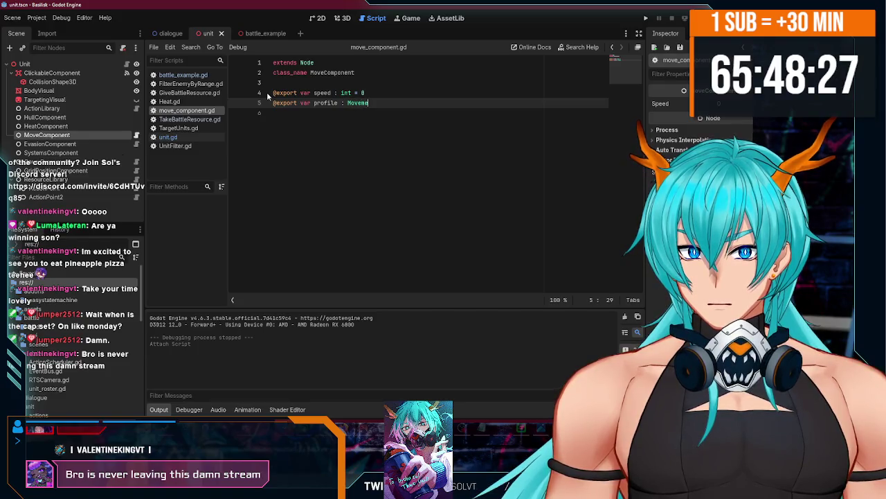
{"action": "key", "text": "Return"}
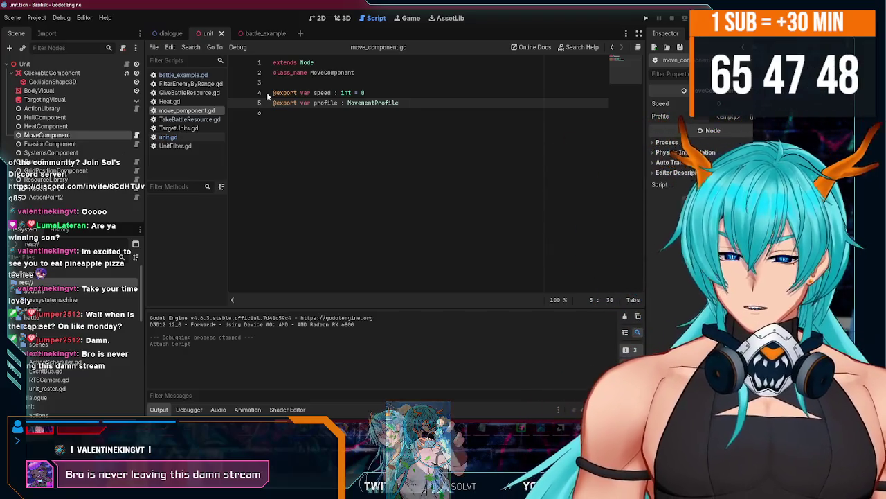
{"action": "left_click", "coordinate": [351, 119]}
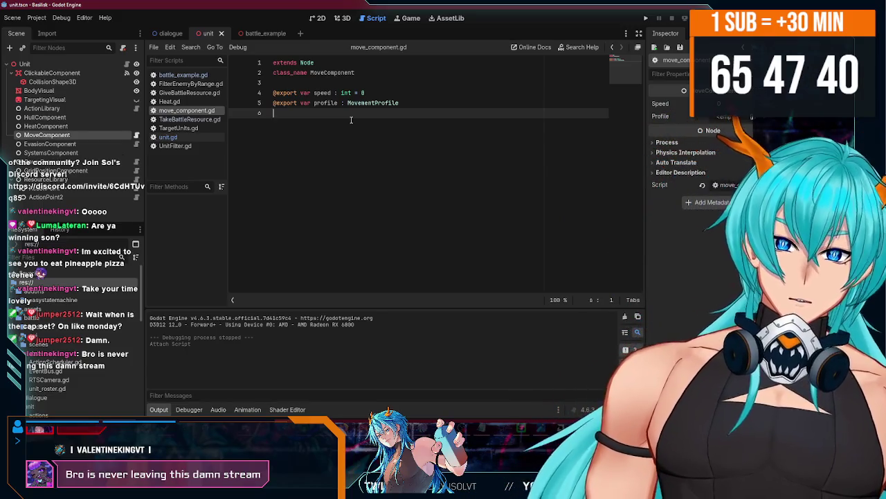
{"action": "type", "text": "@"}
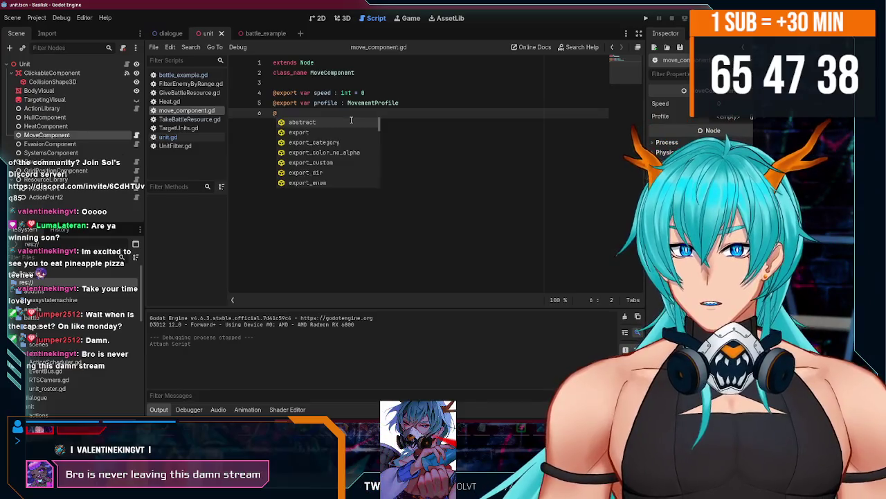
{"action": "type", "text": "e"}
{"action": "key", "text": "Return"}
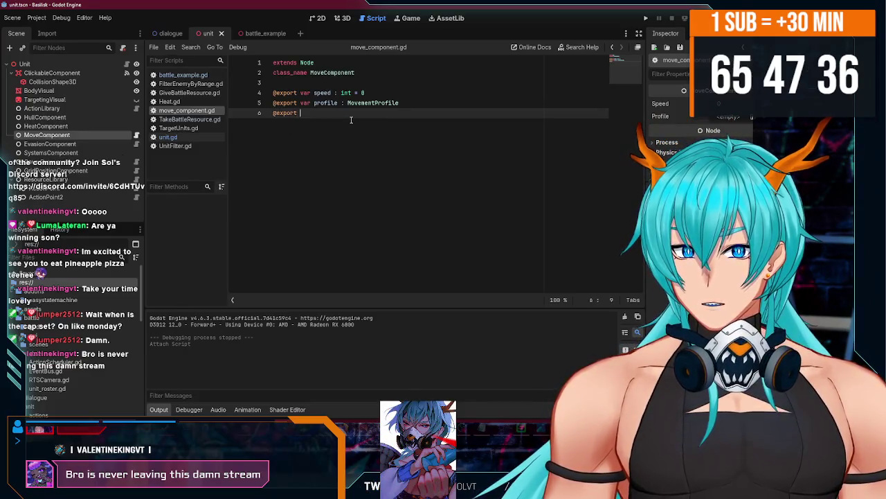
{"action": "type", "text": "grid_pos"}
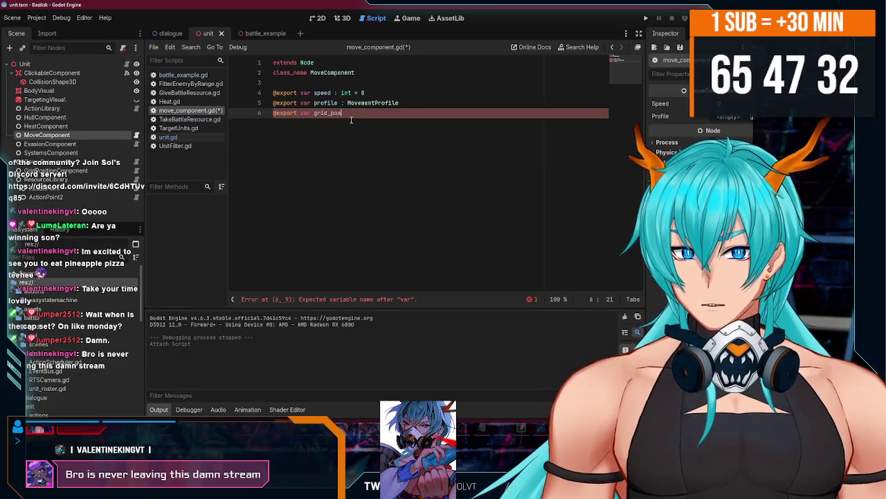
{"action": "type", "text": "ition_component "}
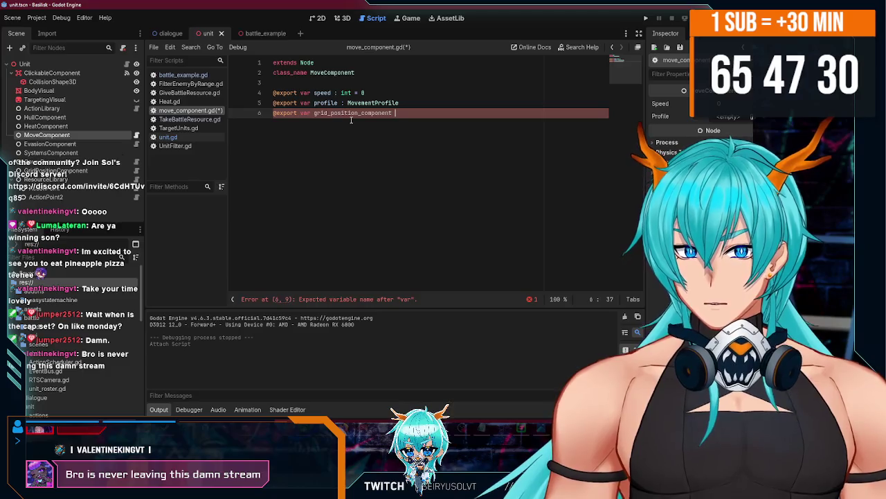
{"action": "type", "text": ": Grid"}
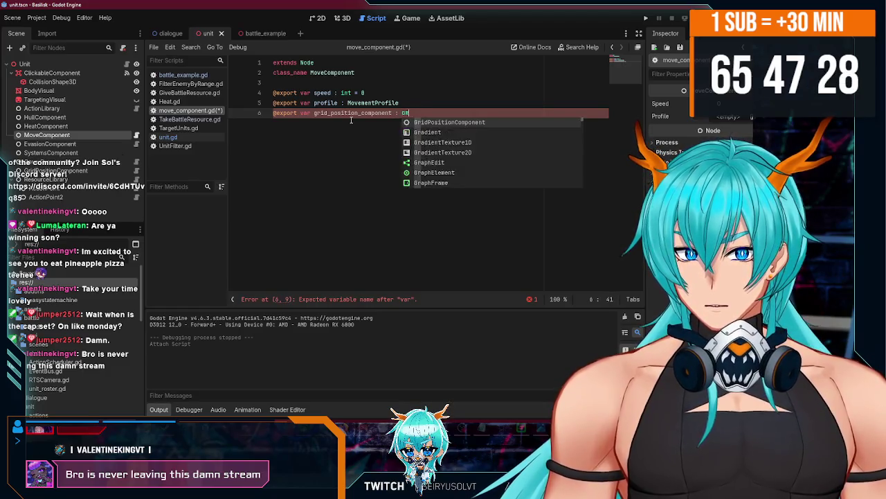
{"action": "key", "text": "Return"}
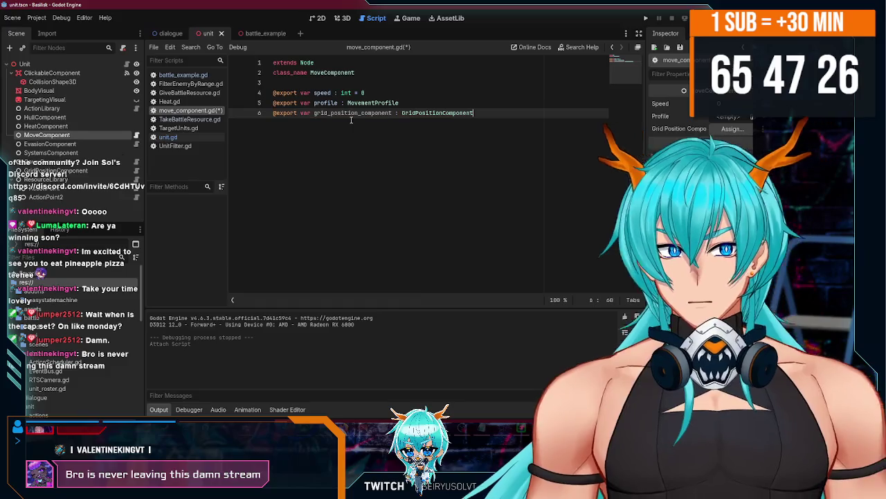
{"action": "left_click", "coordinate": [732, 129]}
Assign GridPosition to grid_position_component and change the MoveComponent node's type to the MoveComponent class.
{"action": "double_click", "coordinate": [376, 126]}
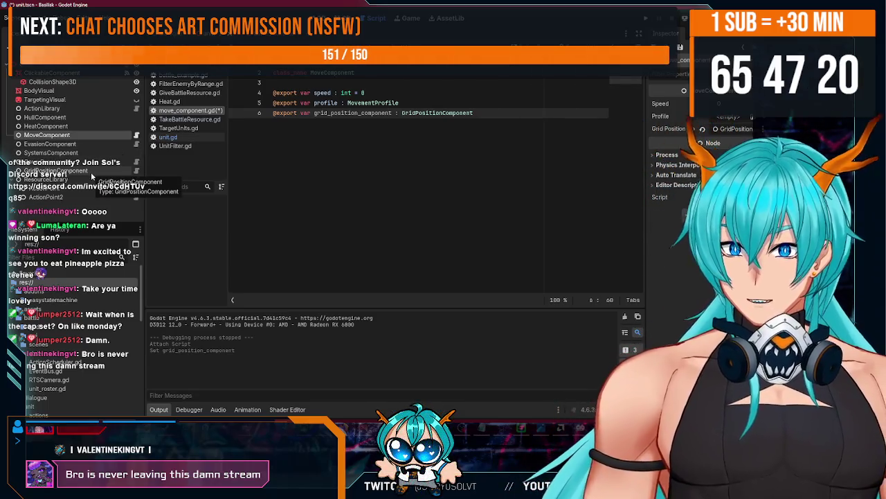
{"action": "right_click", "coordinate": [78, 136]}
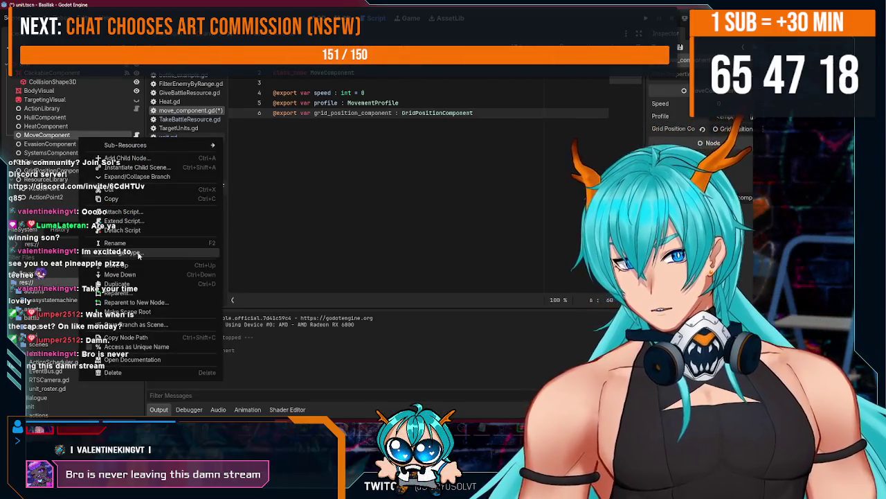
{"action": "left_click", "coordinate": [125, 230]}
{"action": "type", "text": "mov"}
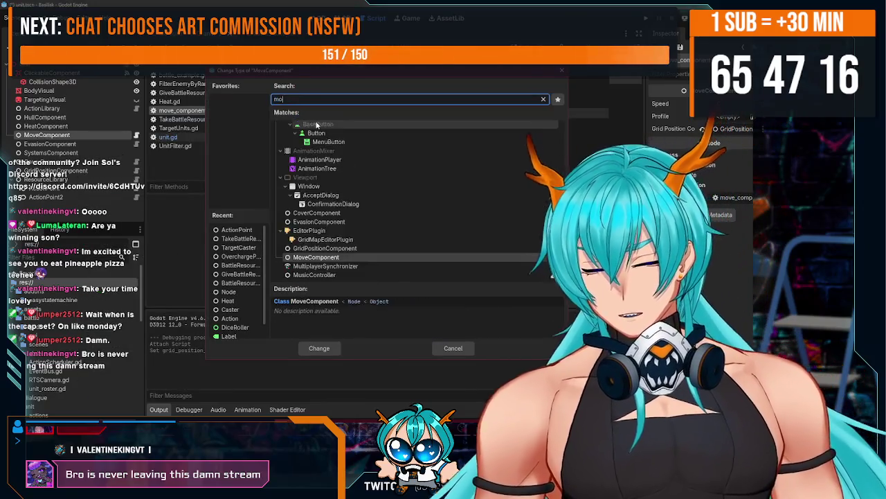
{"action": "key", "text": "Return"}
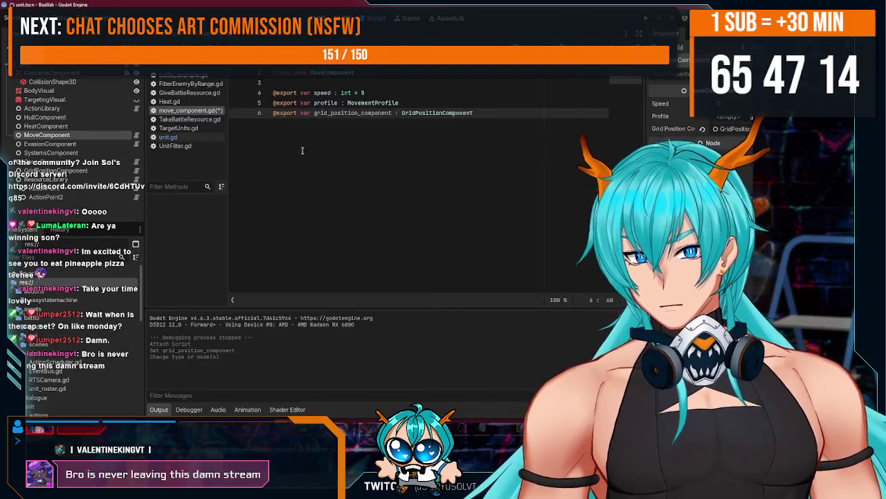
Check the Profile resource's settings, then save unit.tscn and move_component.gd.
{"action": "left_click", "coordinate": [727, 116]}
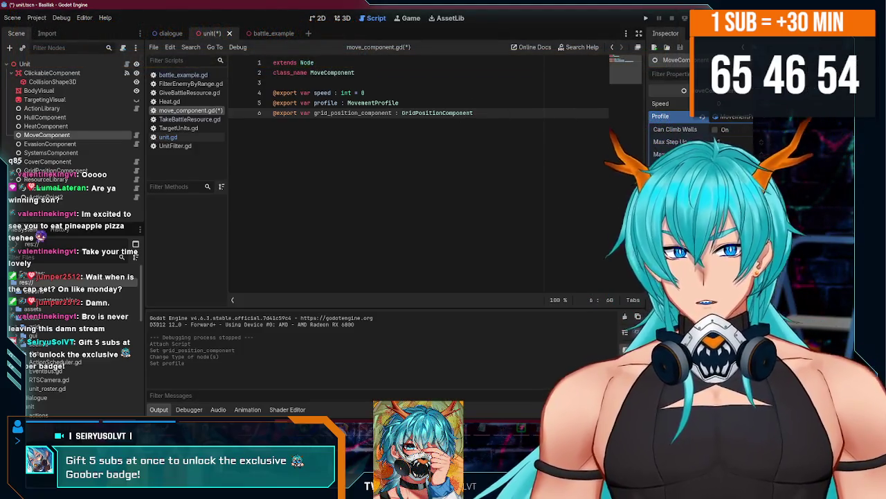
{"action": "left_click", "coordinate": [748, 119]}
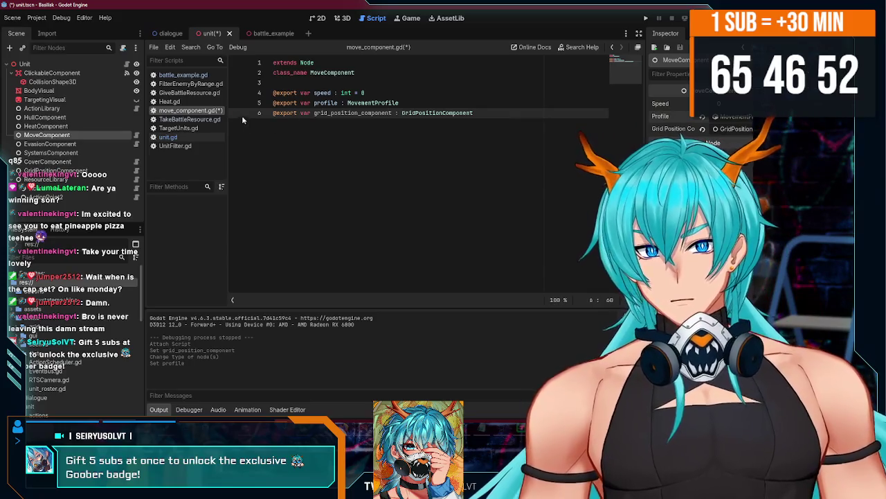
{"action": "key", "text": "ctrl+s"}
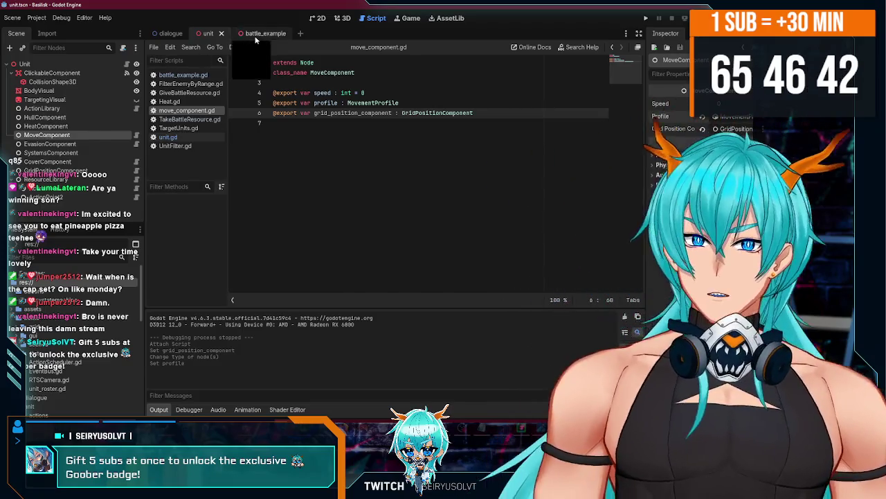
In battle_example, open the HexGrid's hex_grid_3d.gd and scroll through it, then switch to OBS.
{"action": "left_click", "coordinate": [262, 36]}
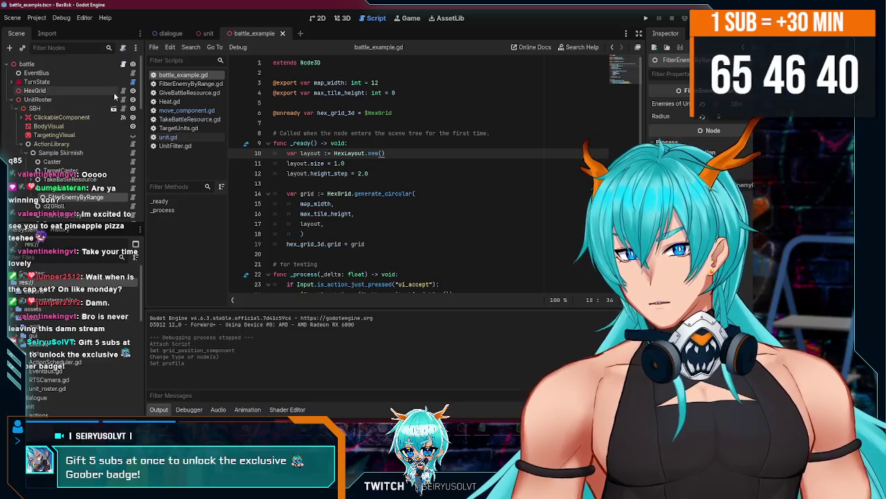
{"action": "left_click", "coordinate": [124, 91]}
{"action": "scroll", "coordinate": [430, 151], "scroll_direction": "down", "scroll_amount": 2}
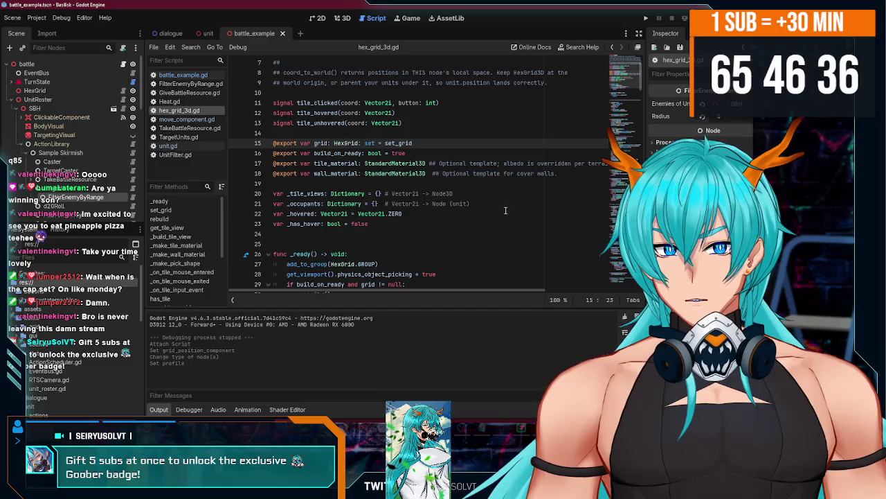
{"action": "scroll", "coordinate": [458, 217], "scroll_direction": "down", "scroll_amount": 1}
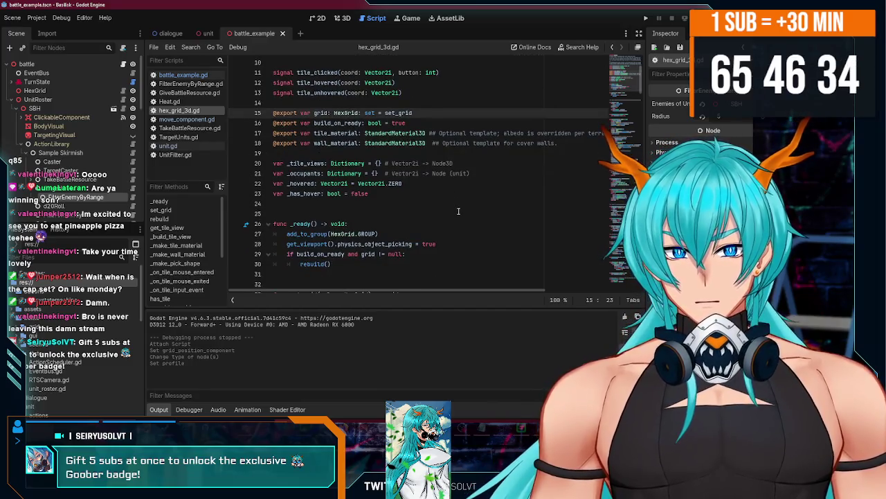
{"action": "scroll", "coordinate": [386, 159], "scroll_direction": "up", "scroll_amount": 3}
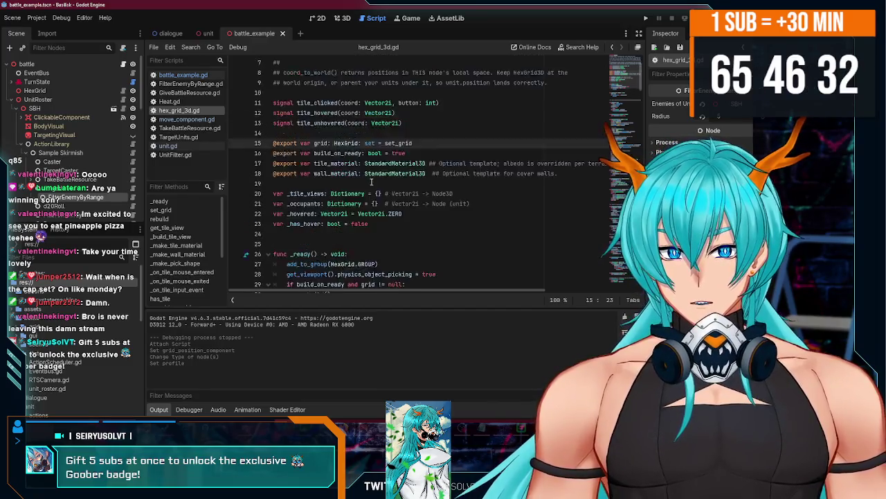
{"action": "scroll", "coordinate": [382, 196], "scroll_direction": "down", "scroll_amount": 2}
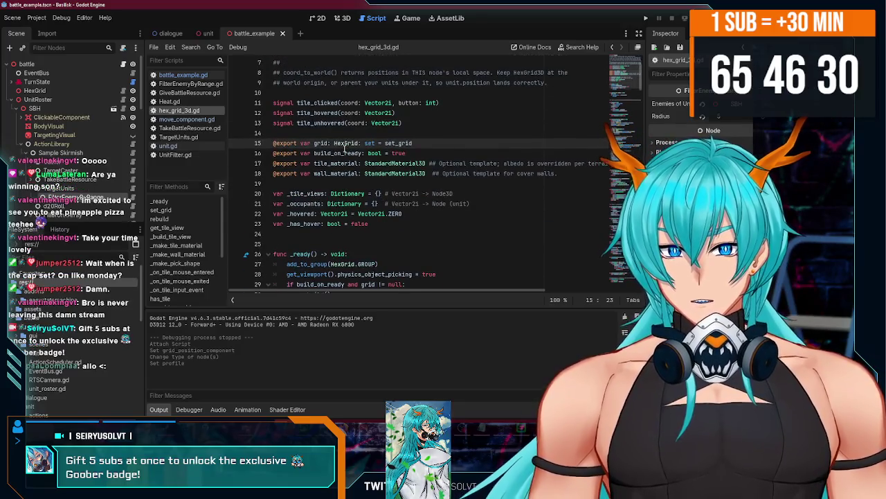
{"action": "scroll", "coordinate": [343, 173], "scroll_direction": "down", "scroll_amount": 5}
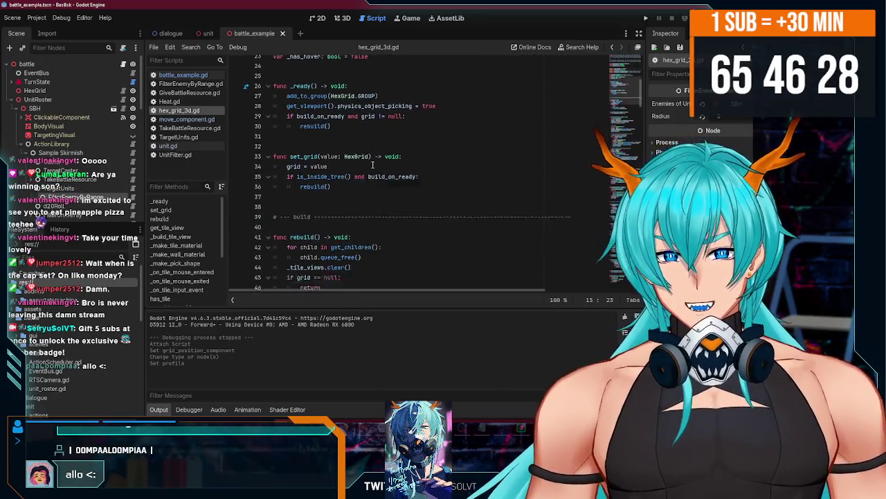
{"action": "scroll", "coordinate": [381, 178], "scroll_direction": "down", "scroll_amount": 2}
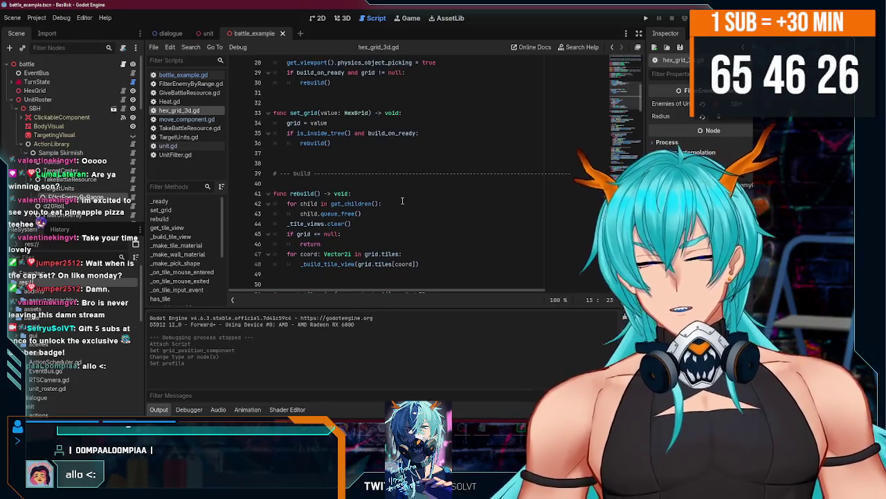
{"action": "scroll", "coordinate": [382, 179], "scroll_direction": "down", "scroll_amount": 1}
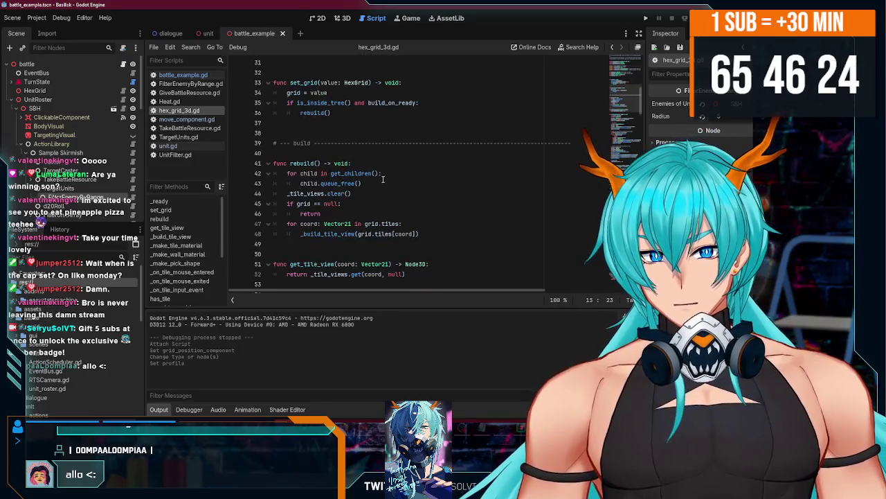
{"action": "scroll", "coordinate": [392, 190], "scroll_direction": "up", "scroll_amount": 3}
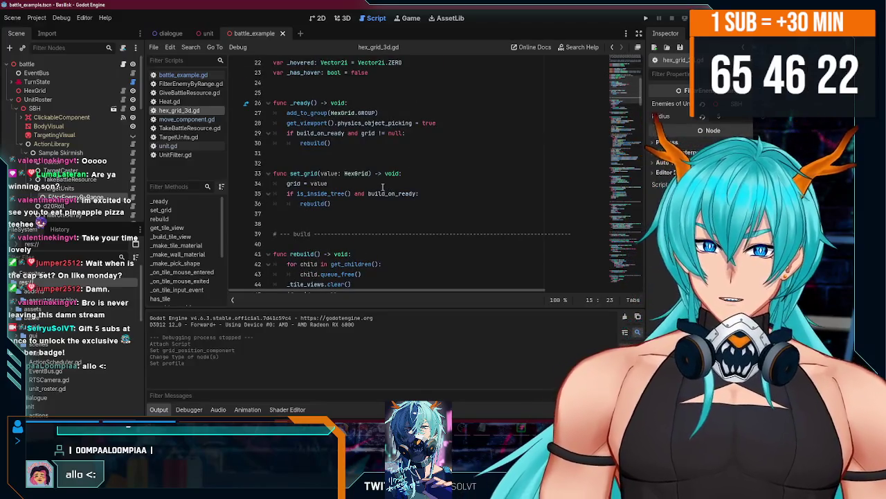
{"action": "key", "text": "alt+Tab"}
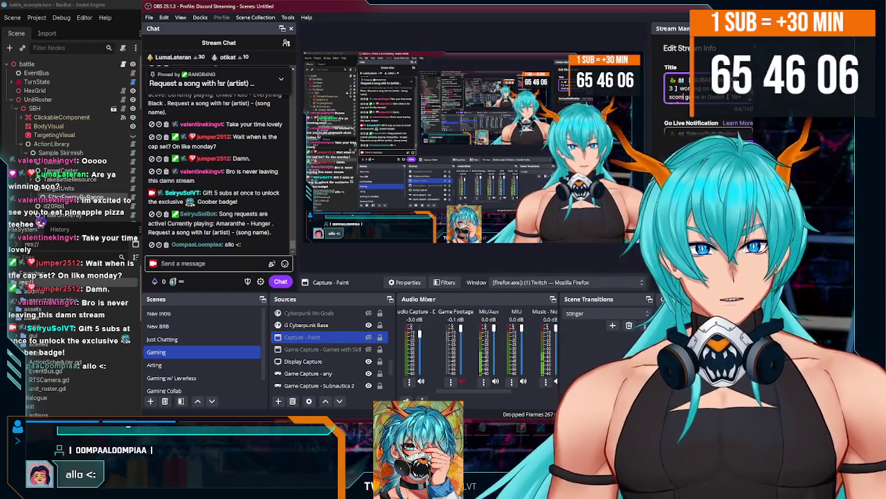
Search 'lopm' in the Category field, pick the matching stream category, and return to Godot.
{"action": "scroll", "coordinate": [727, 120], "scroll_direction": "down", "scroll_amount": 5}
{"action": "scroll", "coordinate": [692, 104], "scroll_direction": "down", "scroll_amount": 2}
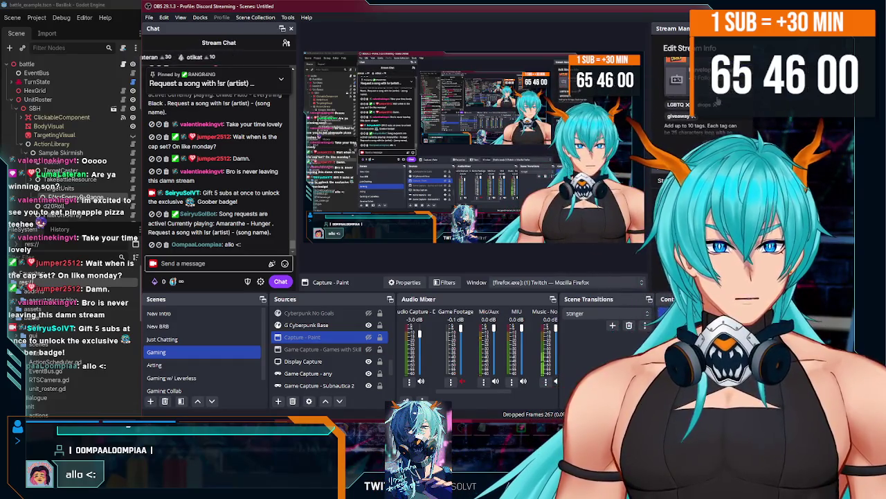
{"action": "type", "text": "lopm"}
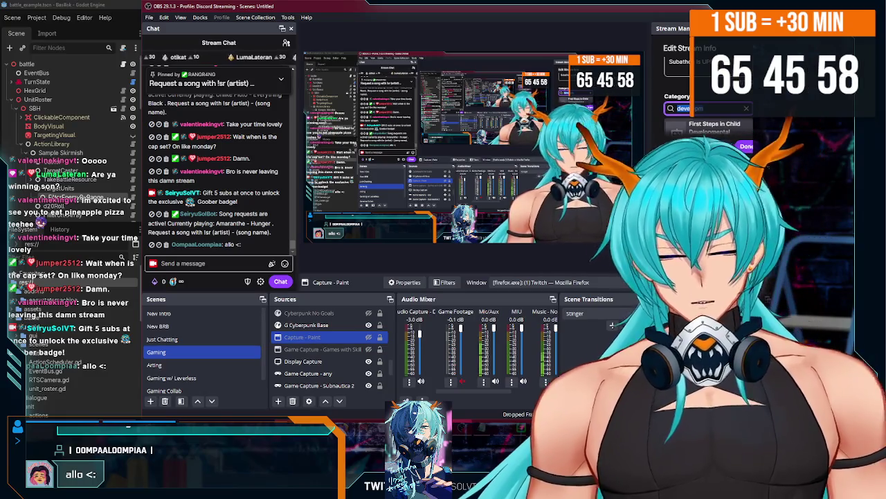
{"action": "key", "text": "Return"}
{"action": "key", "text": "Return"}
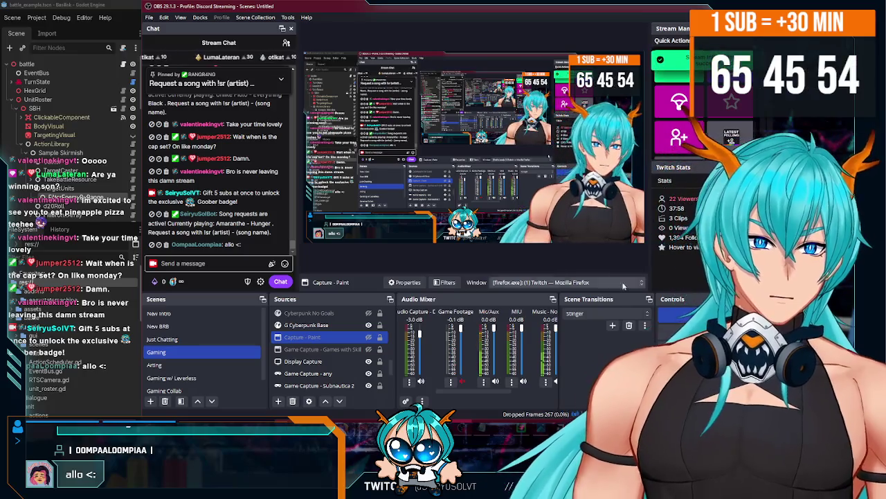
{"action": "key", "text": "alt+Tab"}
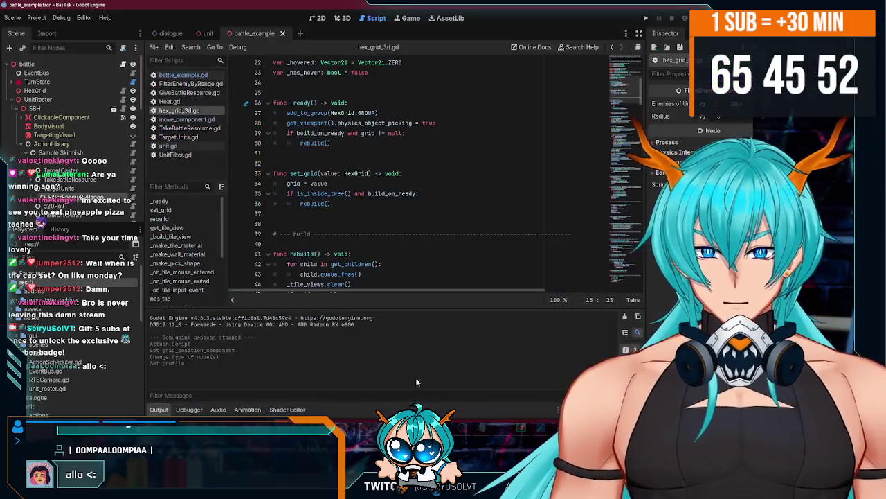
{"action": "left_click", "coordinate": [383, 206]}
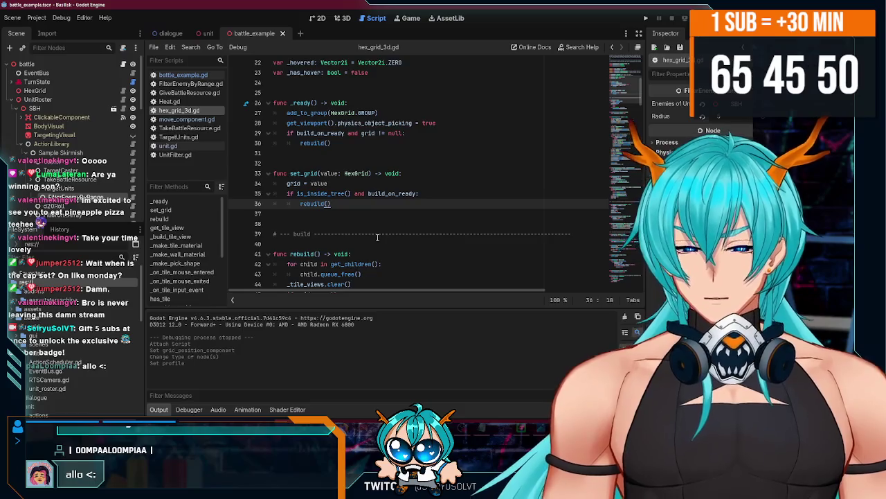
{"action": "scroll", "coordinate": [377, 238], "scroll_direction": "up", "scroll_amount": 2}
{"action": "scroll", "coordinate": [398, 222], "scroll_direction": "down", "scroll_amount": 11}
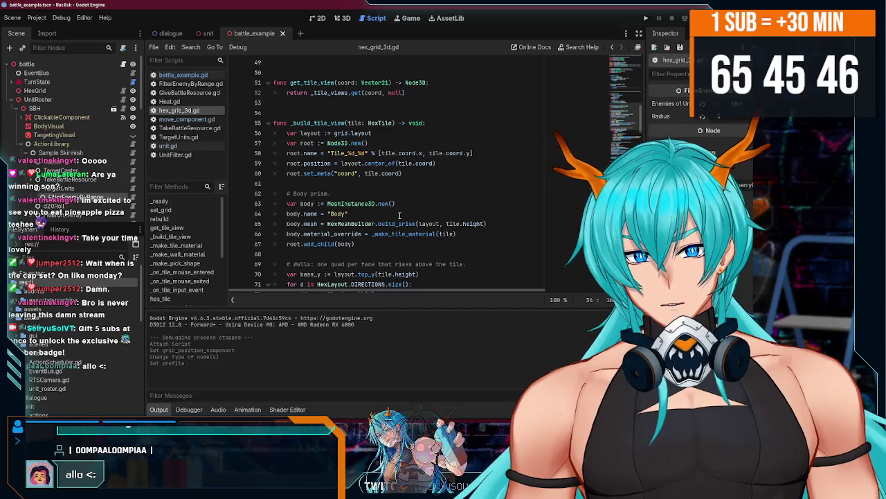
{"action": "scroll", "coordinate": [394, 212], "scroll_direction": "down", "scroll_amount": 8}
{"action": "scroll", "coordinate": [353, 190], "scroll_direction": "down", "scroll_amount": 14}
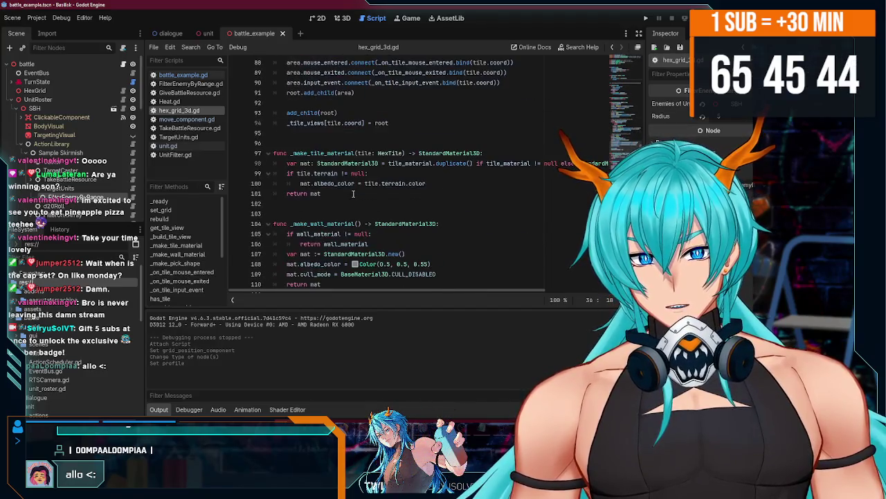
{"action": "scroll", "coordinate": [346, 176], "scroll_direction": "down", "scroll_amount": 10}
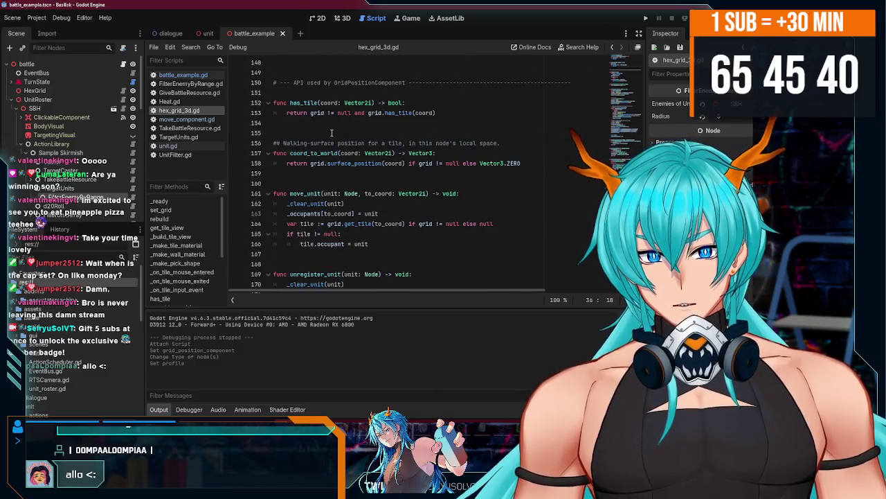
{"action": "scroll", "coordinate": [303, 111], "scroll_direction": "down", "scroll_amount": 3}
{"action": "double_click", "coordinate": [305, 103]}
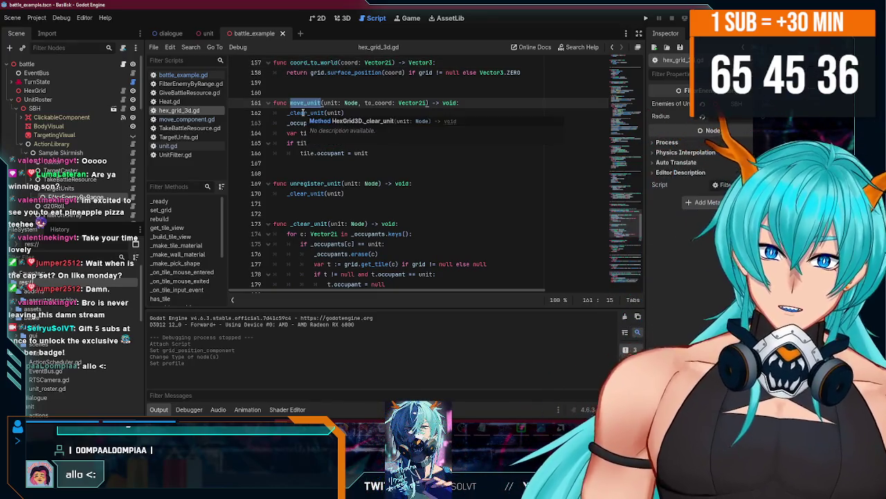
{"action": "left_click", "coordinate": [399, 150]}
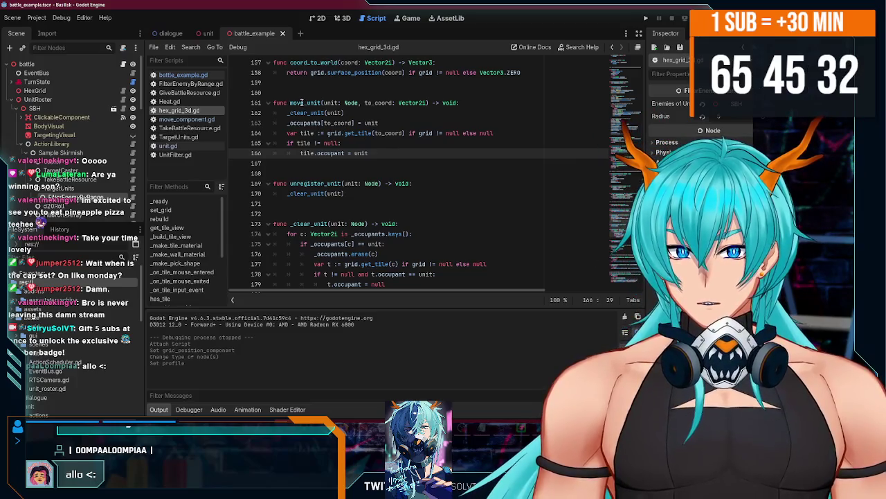
{"action": "left_click", "coordinate": [352, 112]}
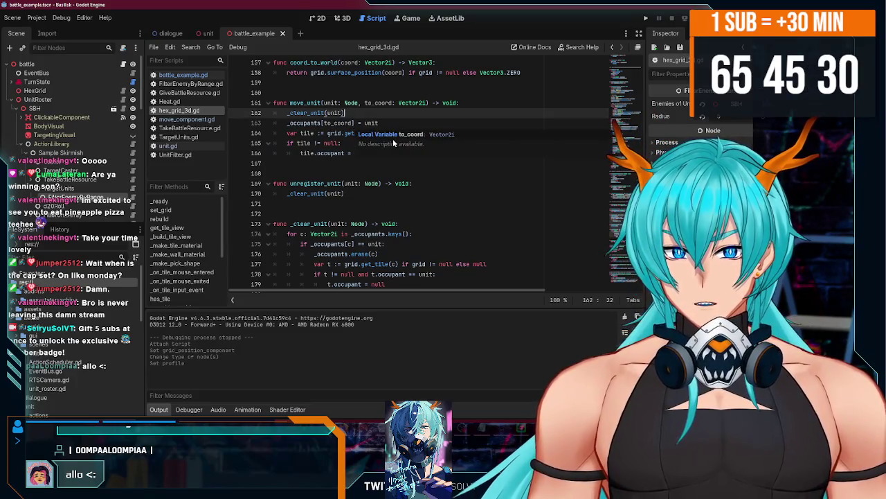
{"action": "left_click", "coordinate": [391, 155]}
{"action": "type", "text": "unit"}
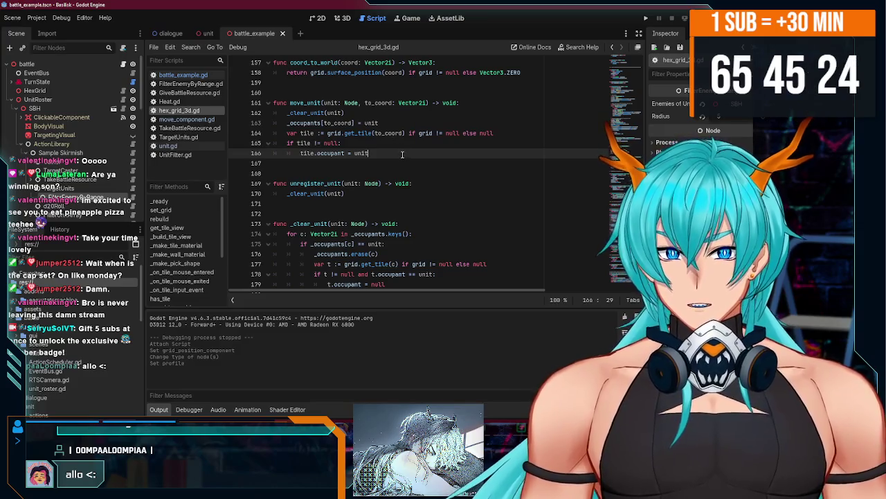
{"action": "scroll", "coordinate": [402, 154], "scroll_direction": "down", "scroll_amount": 3}
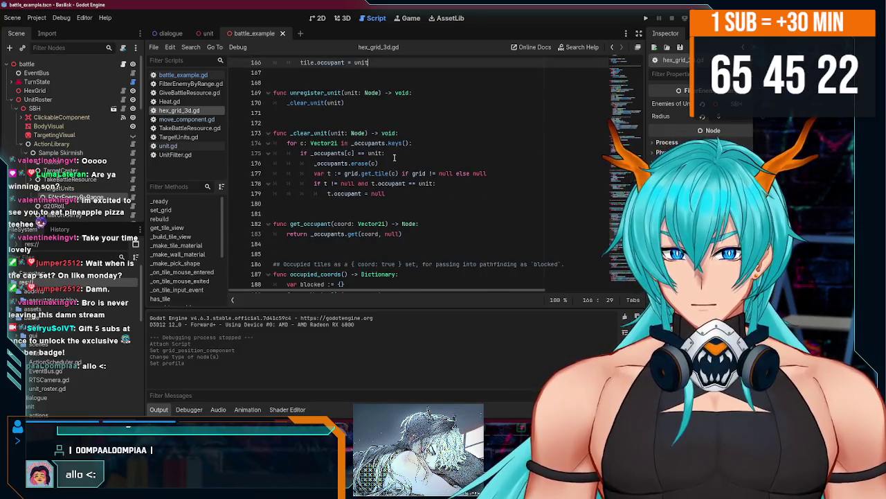
{"action": "scroll", "coordinate": [393, 158], "scroll_direction": "down", "scroll_amount": 3}
{"action": "scroll", "coordinate": [333, 145], "scroll_direction": "down", "scroll_amount": 3}
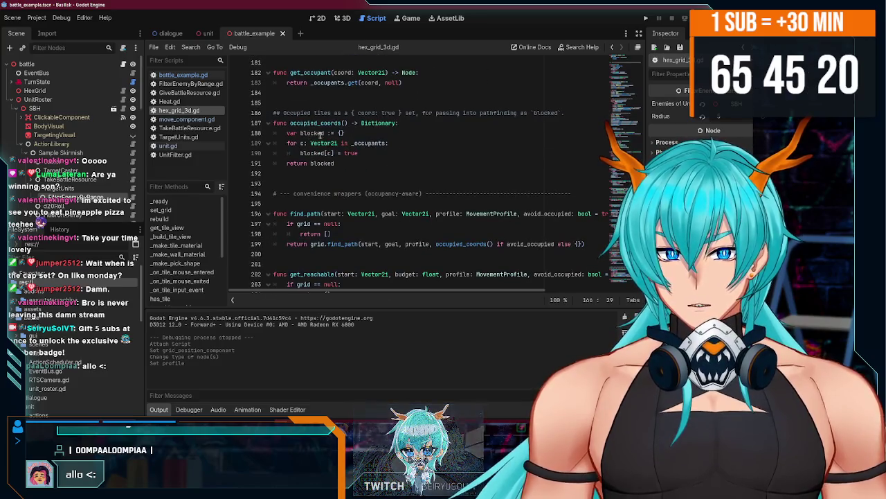
{"action": "scroll", "coordinate": [361, 165], "scroll_direction": "up", "scroll_amount": 1}
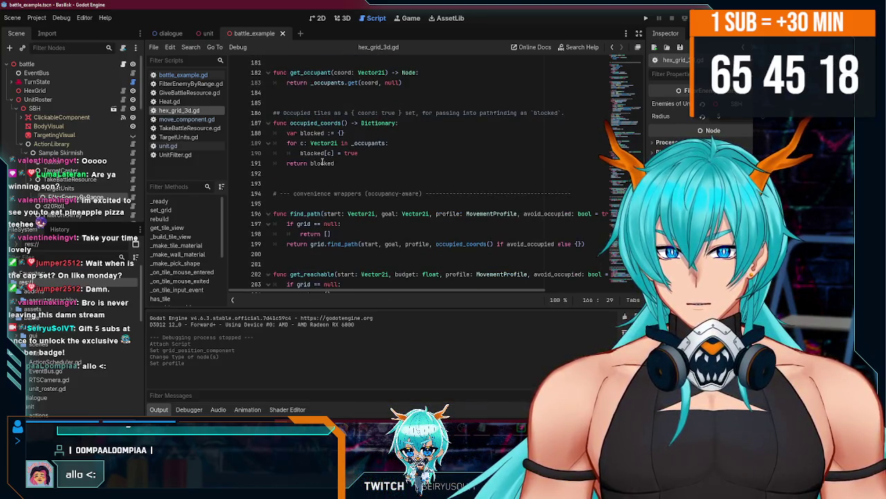
{"action": "scroll", "coordinate": [323, 163], "scroll_direction": "down", "scroll_amount": 2}
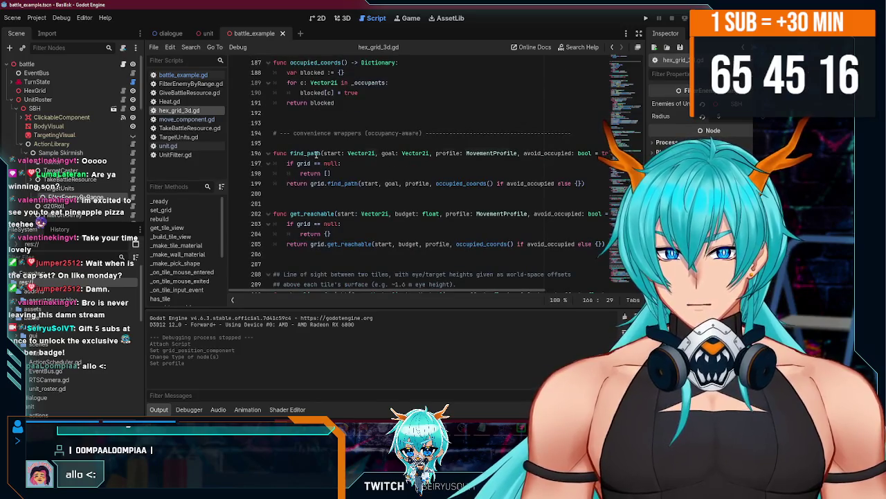
{"action": "double_click", "coordinate": [313, 214]}
{"action": "double_click", "coordinate": [313, 153]}
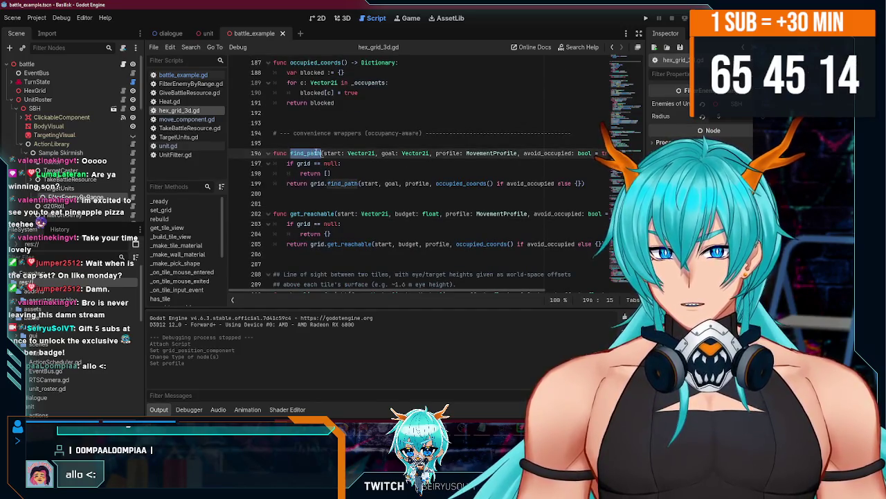
{"action": "scroll", "coordinate": [336, 179], "scroll_direction": "down", "scroll_amount": 1}
{"action": "scroll", "coordinate": [414, 286], "scroll_direction": "right", "scroll_amount": 3}
{"action": "scroll", "coordinate": [456, 286], "scroll_direction": "left", "scroll_amount": 3}
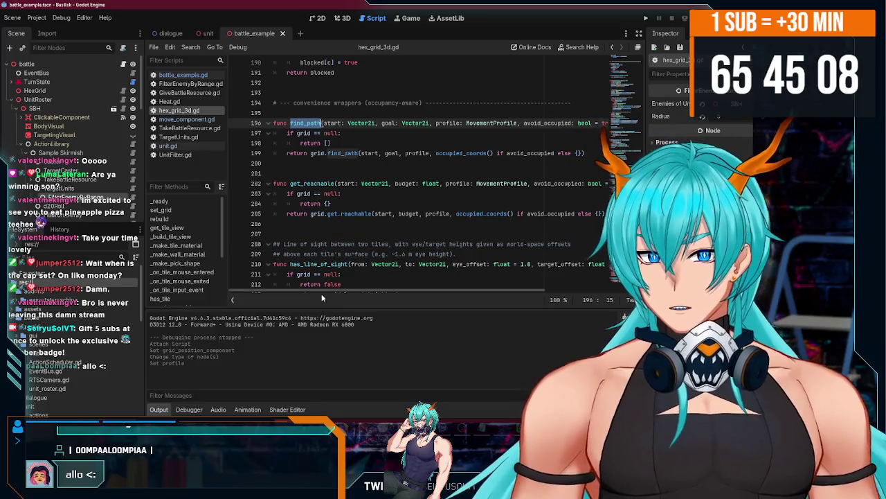
{"action": "double_click", "coordinate": [302, 184]}
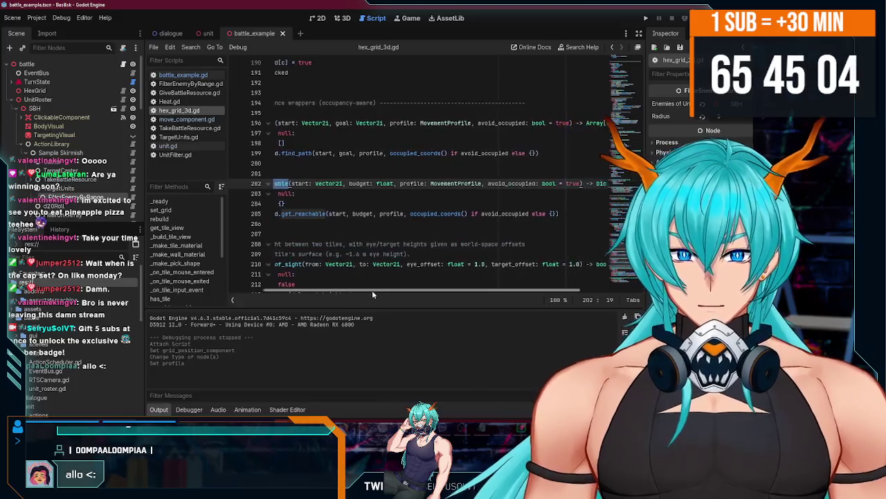
{"action": "double_click", "coordinate": [318, 213]}
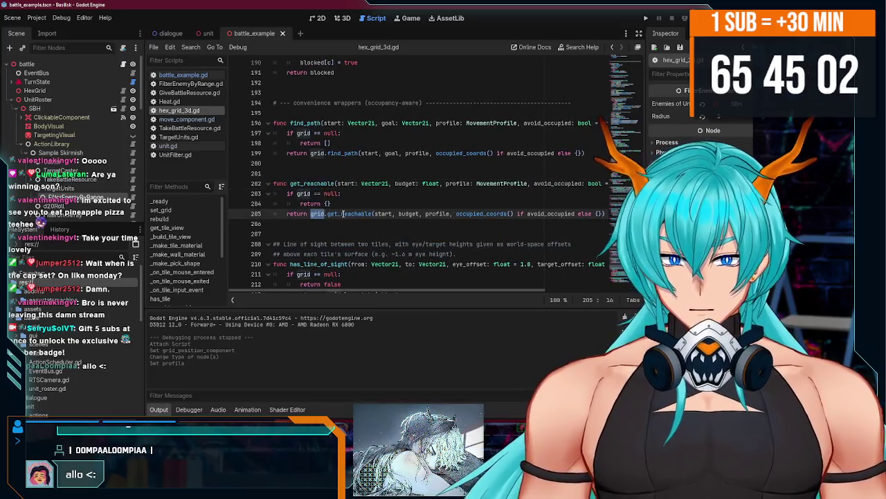
{"action": "left_click", "coordinate": [342, 214]}
{"action": "double_click", "coordinate": [319, 214]}
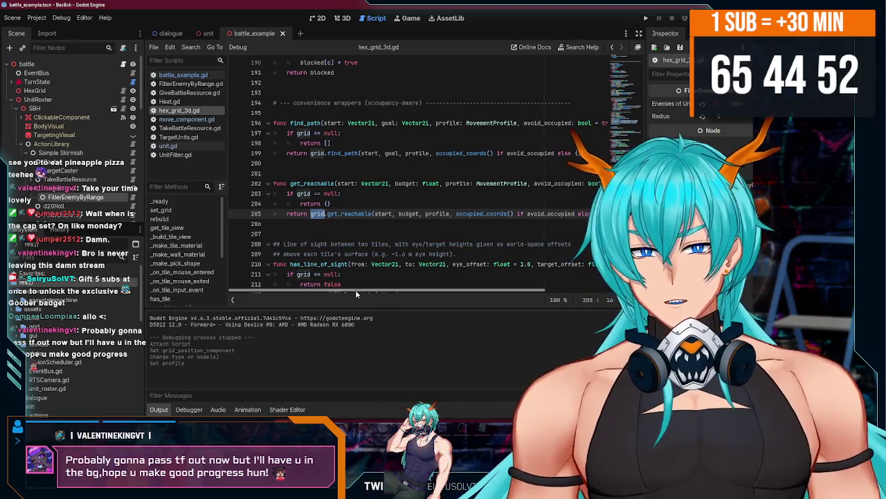
{"action": "left_click", "coordinate": [315, 184]}
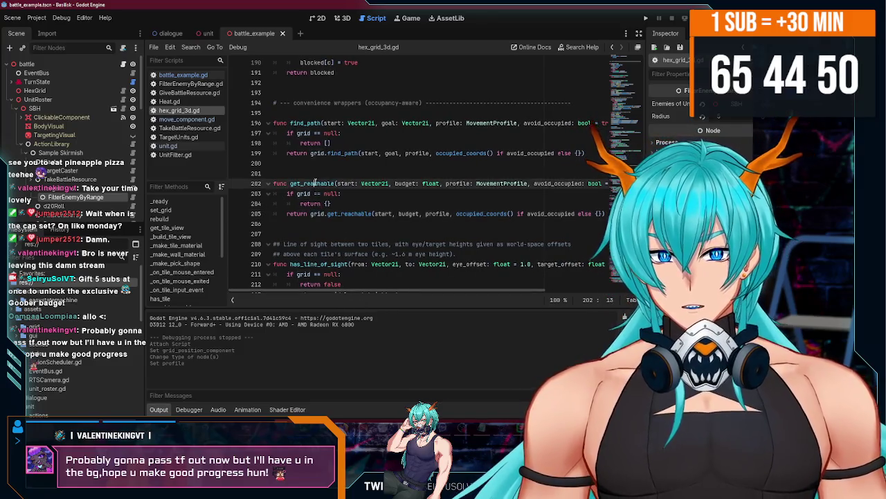
{"action": "left_click", "coordinate": [319, 214]}
{"action": "double_click", "coordinate": [315, 183]}
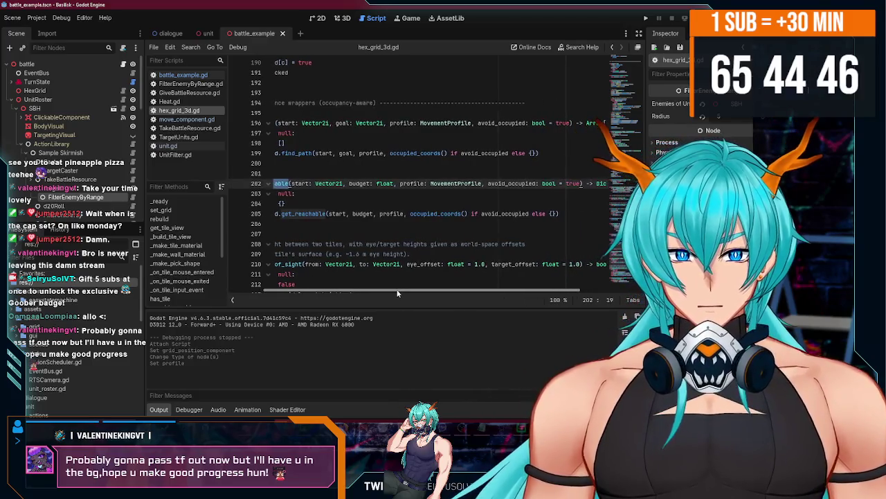
{"action": "scroll", "coordinate": [392, 290], "scroll_direction": "right", "scroll_amount": 1}
{"action": "double_click", "coordinate": [331, 183]}
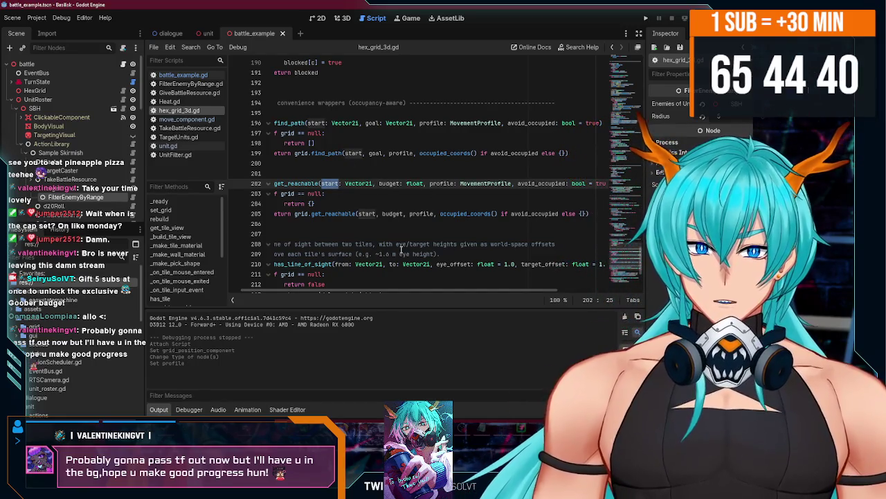
{"action": "scroll", "coordinate": [340, 290], "scroll_direction": "left", "scroll_amount": 1}
{"action": "left_click", "coordinate": [404, 184]}
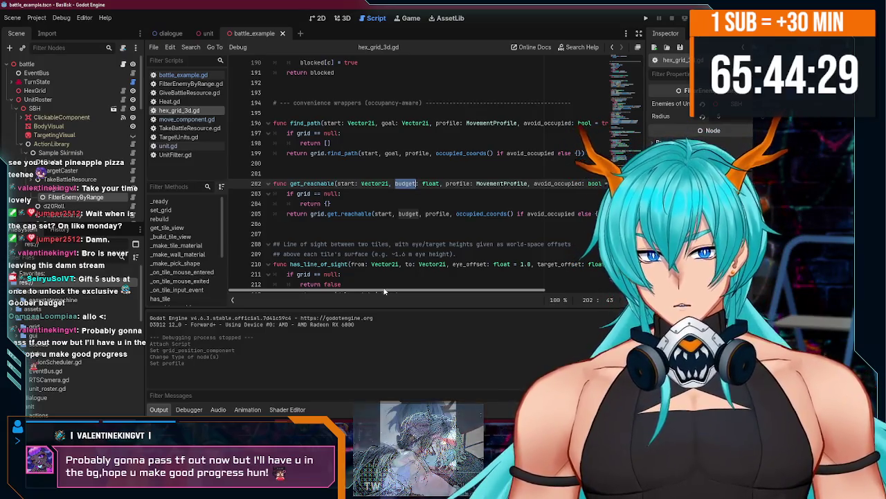
{"action": "left_click_drag", "start_coordinate": [384, 292], "coordinate": [454, 291]}
{"action": "double_click", "coordinate": [422, 183]}
{"action": "double_click", "coordinate": [437, 183]}
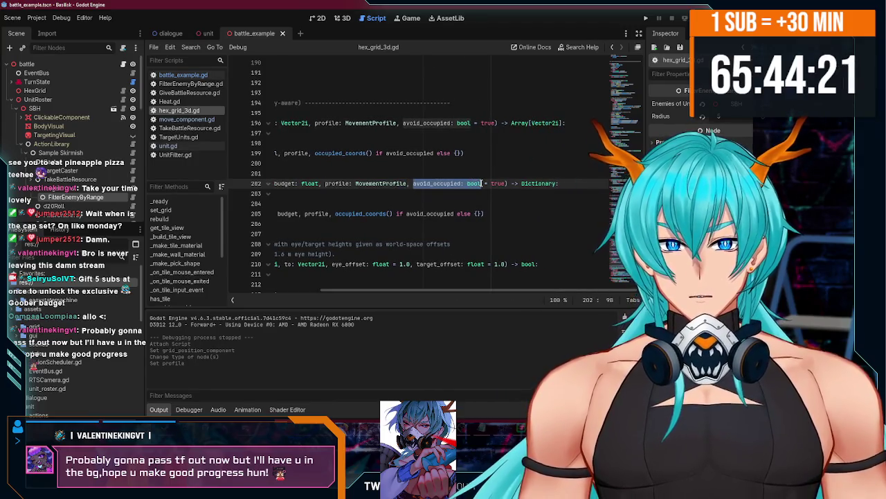
{"action": "key", "text": "shift+Left"}
{"action": "key", "text": "shift+Left"}
{"action": "key", "text": "shift+Left"}
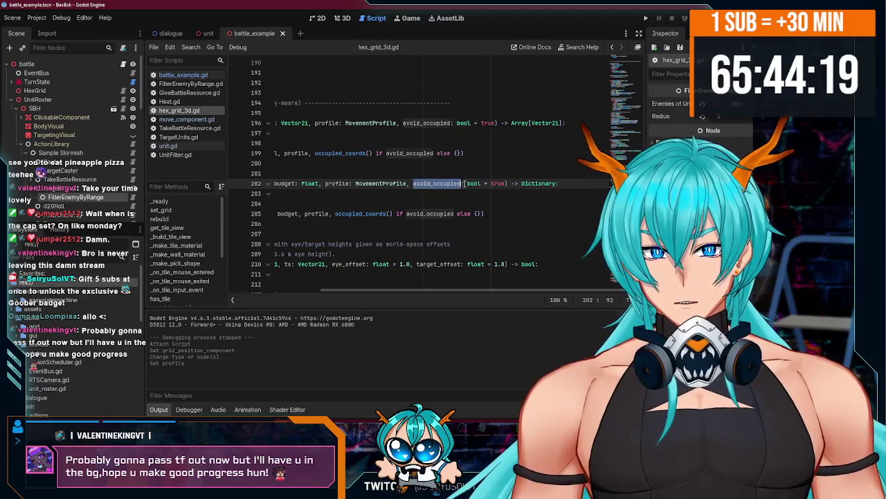
{"action": "key", "text": "shift+Right"}
{"action": "key", "text": "shift+Right"}
{"action": "key", "text": "shift+Right"}
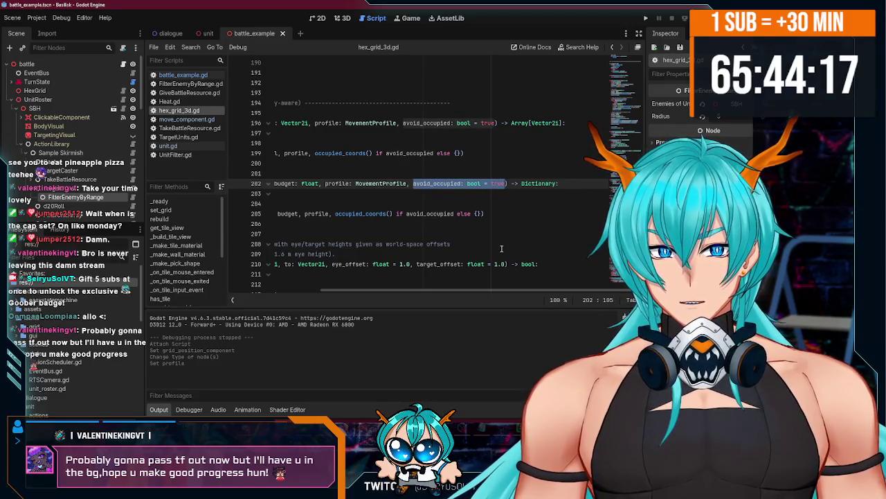
{"action": "left_click_drag", "start_coordinate": [495, 291], "coordinate": [357, 299]}
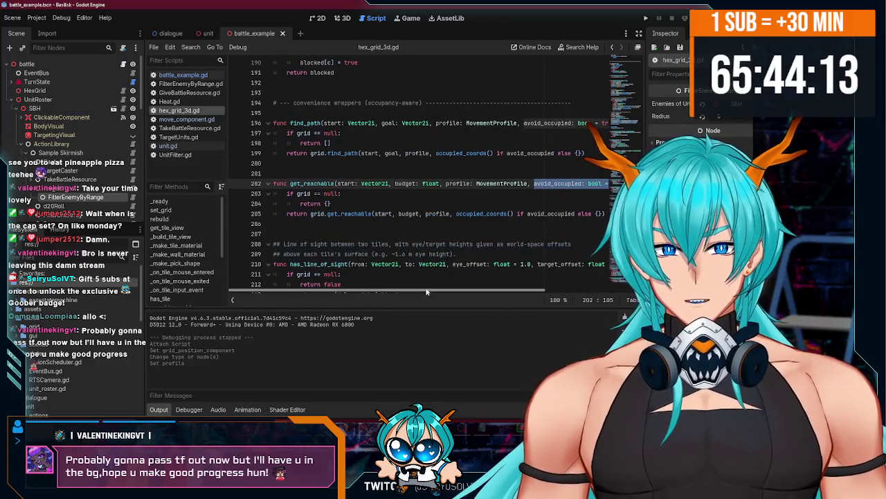
{"action": "mouse_move", "coordinate": [427, 290]}
{"action": "left_mouse_down"}
{"action": "mouse_move", "coordinate": [548, 291]}
{"action": "mouse_move", "coordinate": [425, 287]}
{"action": "left_mouse_up"}
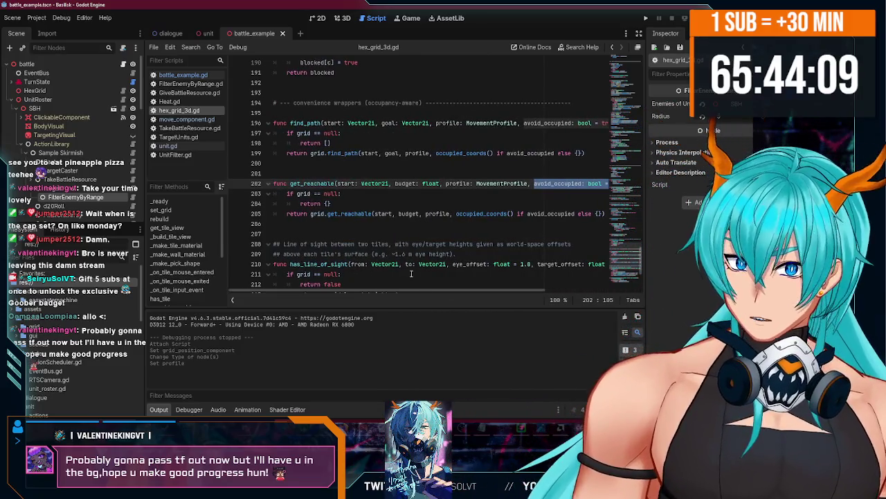
{"action": "left_click", "coordinate": [346, 216], "text": "ctrl"}
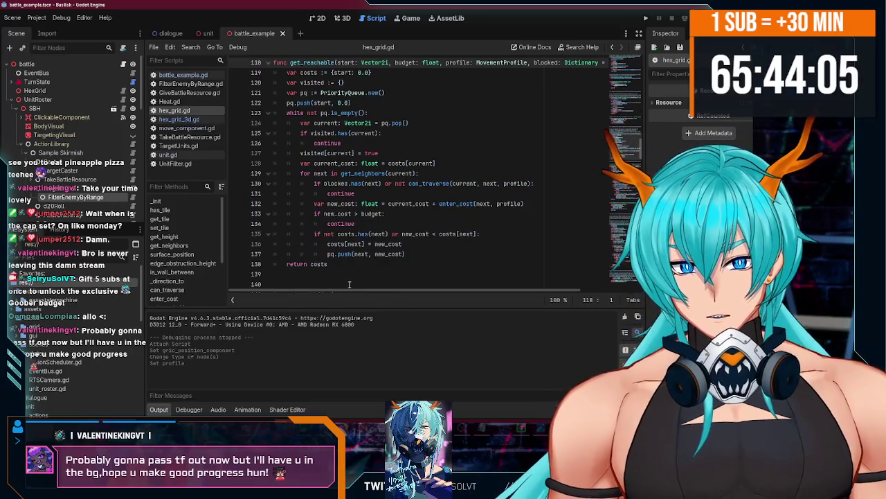
Inspect get_reachable's PriorityQueue.new() creation and queue push lines in hex_grid.gd.
{"action": "scroll", "coordinate": [357, 286], "scroll_direction": "right", "scroll_amount": 3}
{"action": "scroll", "coordinate": [401, 299], "scroll_direction": "left", "scroll_amount": 3}
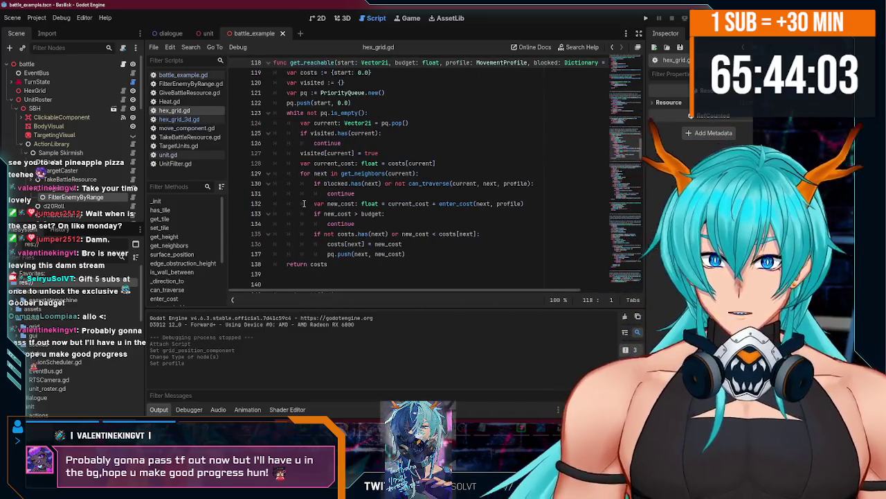
{"action": "scroll", "coordinate": [298, 184], "scroll_direction": "up", "scroll_amount": 1}
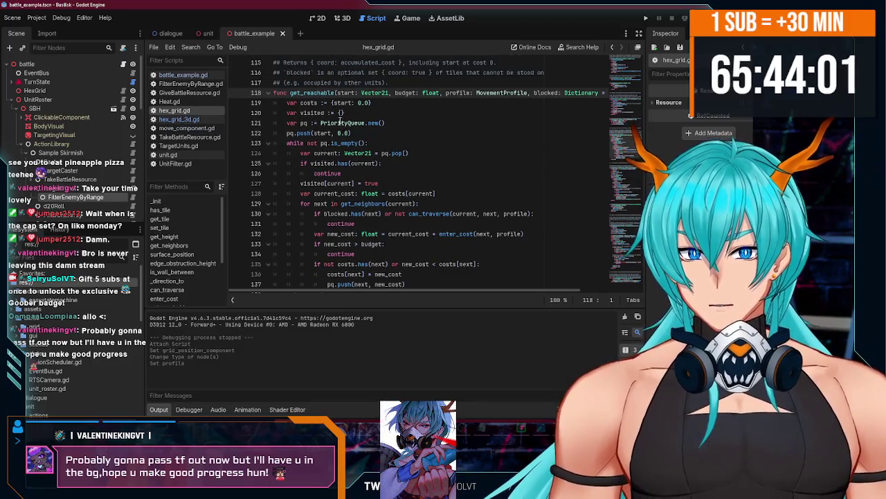
{"action": "scroll", "coordinate": [324, 176], "scroll_direction": "down", "scroll_amount": 1}
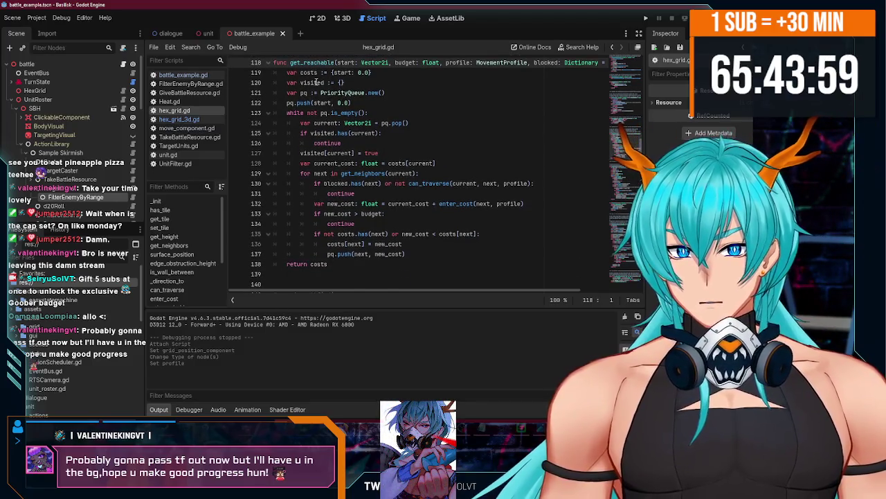
{"action": "double_click", "coordinate": [339, 93]}
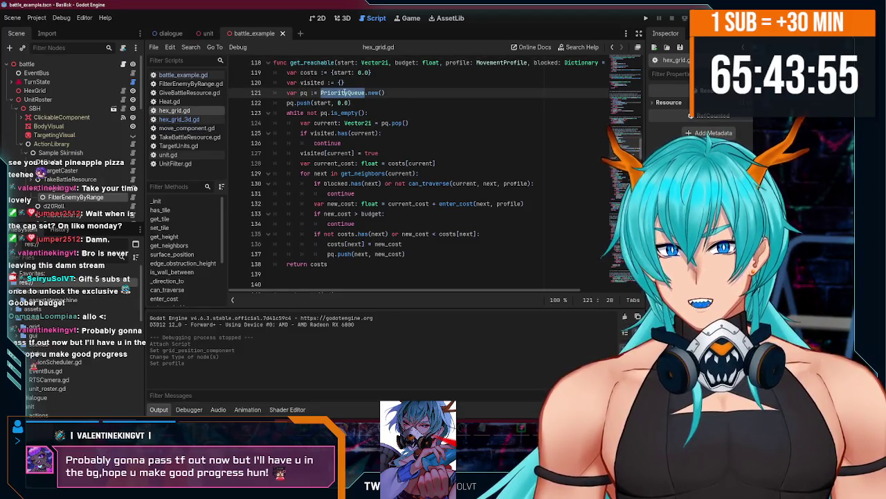
{"action": "left_click_drag", "start_coordinate": [370, 90], "coordinate": [385, 93]}
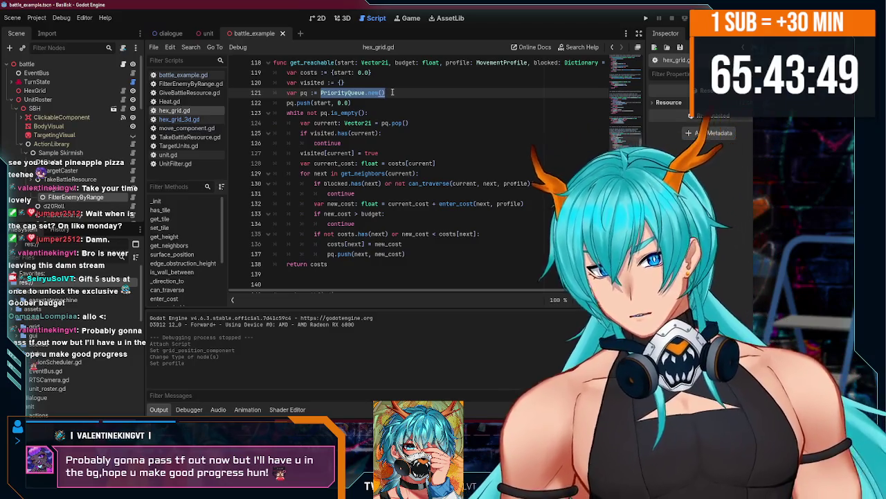
{"action": "left_click", "coordinate": [373, 102]}
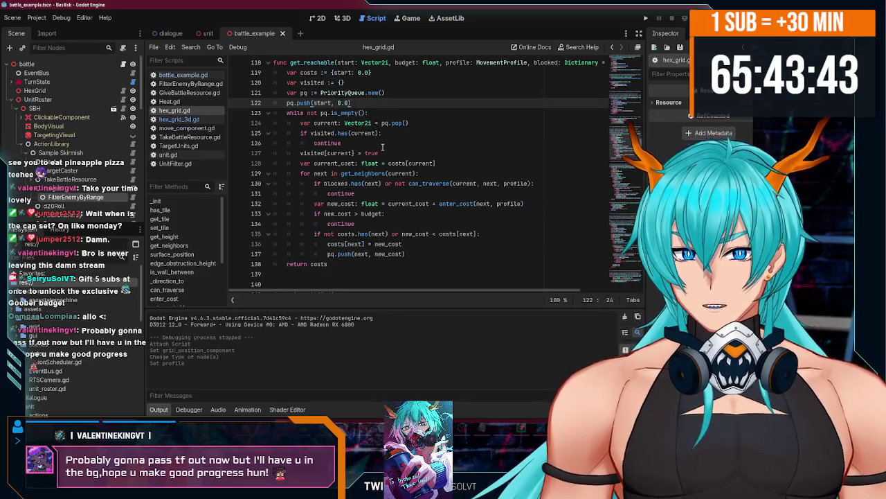
{"action": "mouse_move", "coordinate": [296, 294]}
{"action": "left_mouse_down"}
{"action": "mouse_move", "coordinate": [354, 294]}
{"action": "mouse_move", "coordinate": [317, 278]}
{"action": "left_mouse_up"}
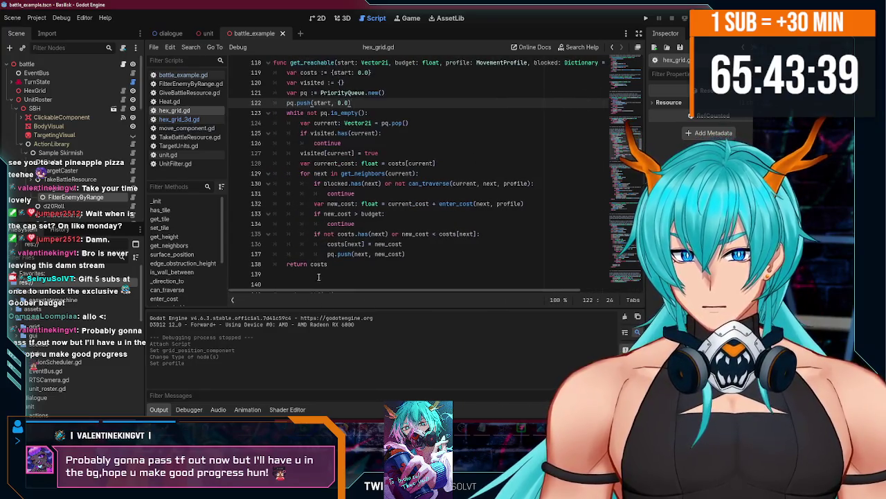
Review the current cost, continue and costs return lines, then open the unit scene.
{"action": "scroll", "coordinate": [327, 272], "scroll_direction": "down", "scroll_amount": 2}
{"action": "scroll", "coordinate": [346, 245], "scroll_direction": "up", "scroll_amount": 2}
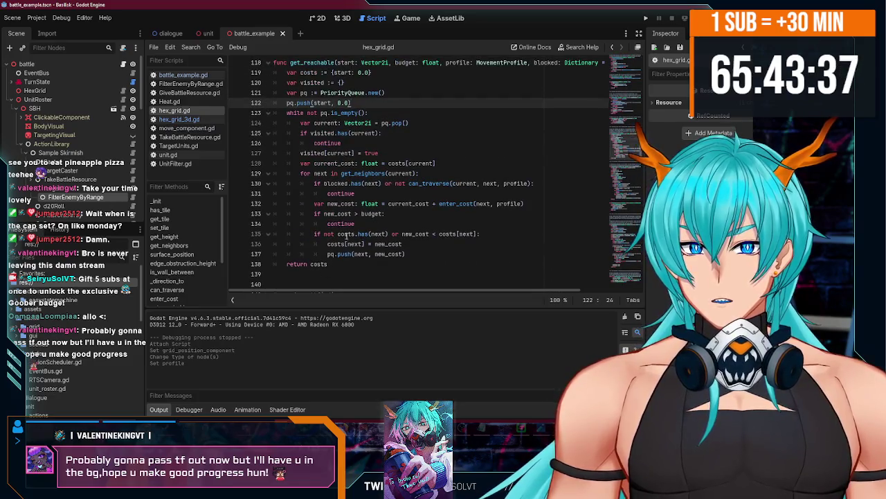
{"action": "left_click", "coordinate": [335, 163]}
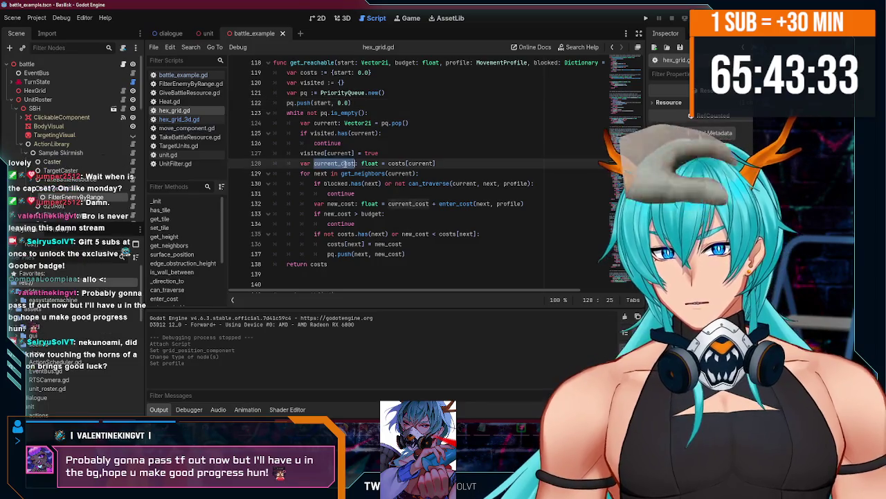
{"action": "double_click", "coordinate": [395, 163]}
{"action": "double_click", "coordinate": [321, 263]}
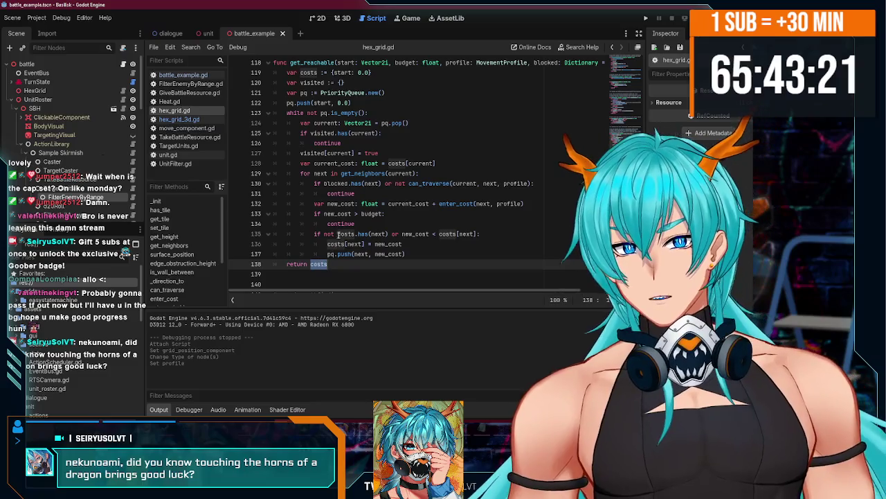
{"action": "left_click", "coordinate": [383, 193]}
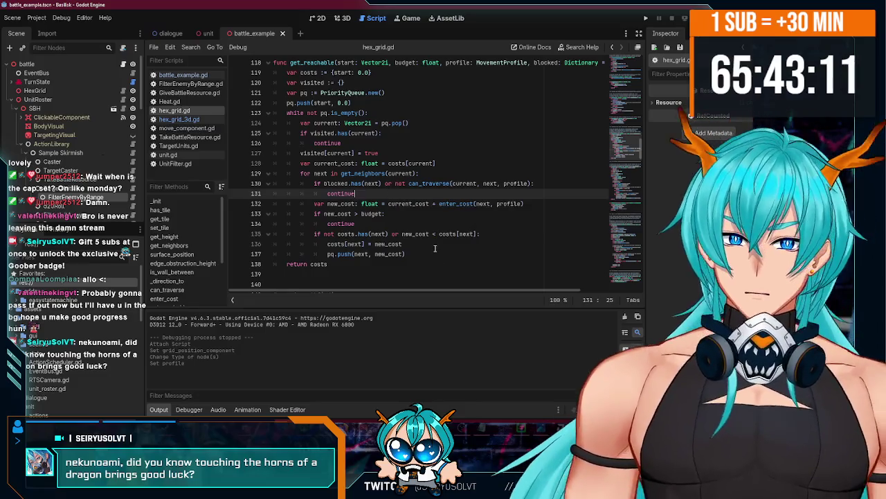
{"action": "left_click", "coordinate": [436, 248]}
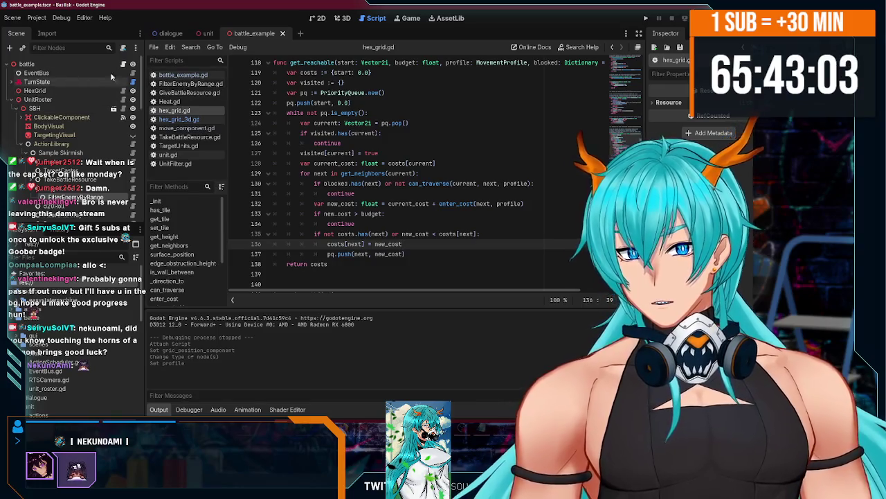
{"action": "left_click", "coordinate": [207, 33]}
Check move_component.gd's grid_position_component export, then collapse battle_example's action tree and open hex_grid_3d.gd.
{"action": "left_click", "coordinate": [137, 135]}
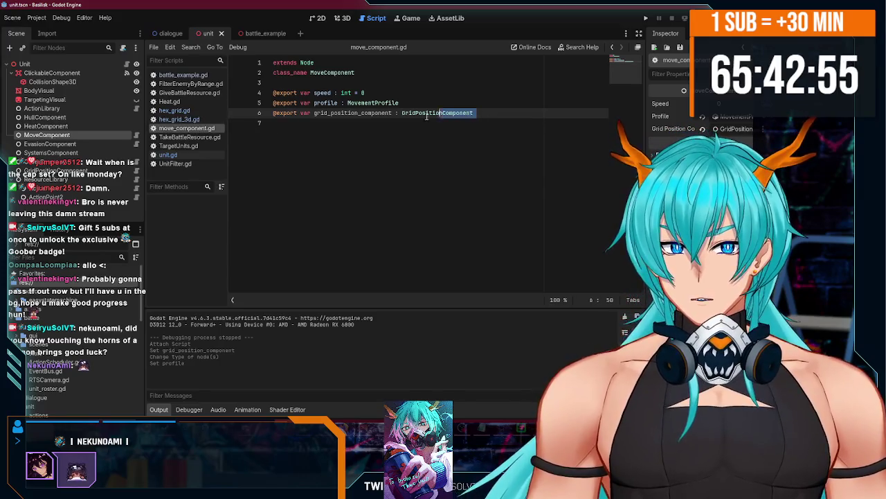
{"action": "left_click_drag", "start_coordinate": [445, 116], "coordinate": [187, 118]}
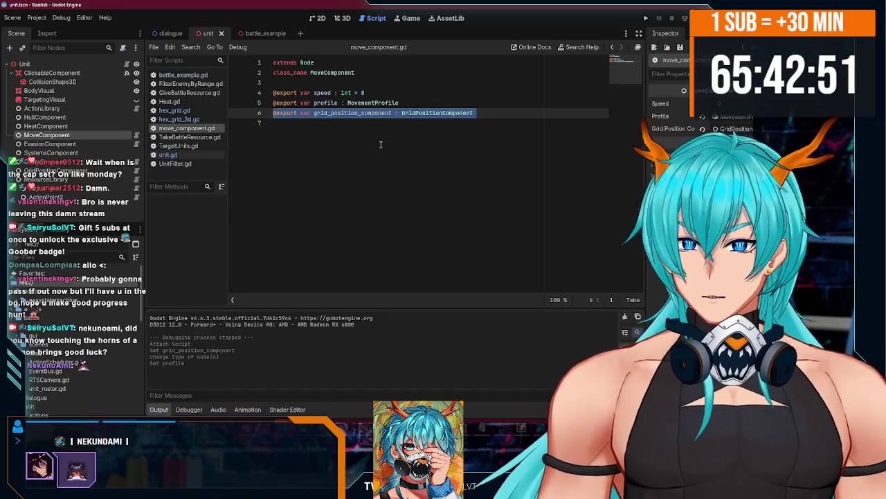
{"action": "left_click", "coordinate": [258, 35]}
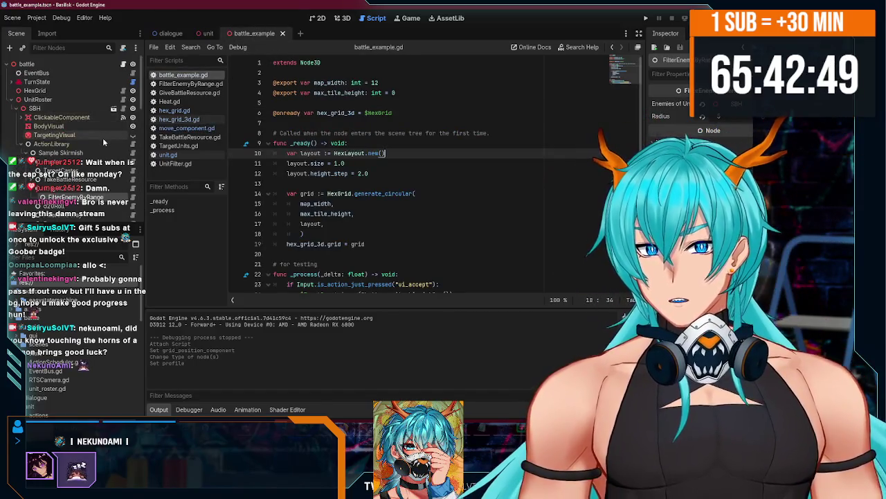
{"action": "left_click", "coordinate": [102, 138]}
{"action": "left_click", "coordinate": [33, 129]}
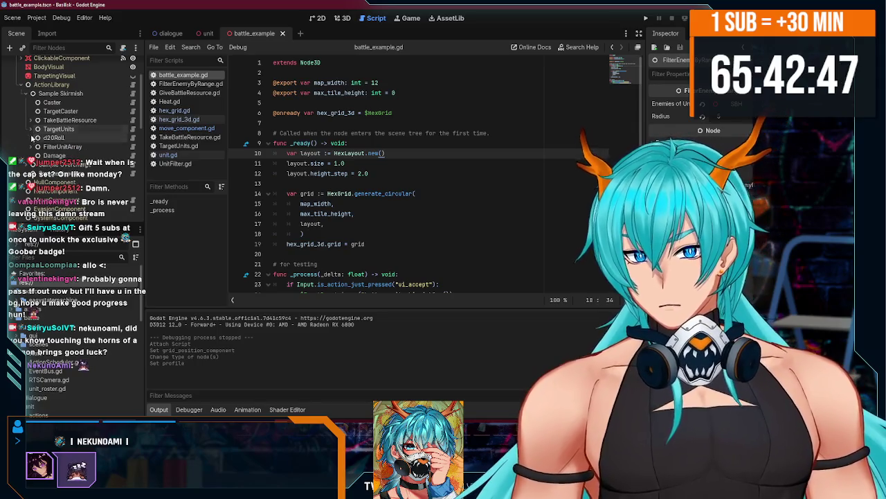
{"action": "left_click", "coordinate": [25, 92]}
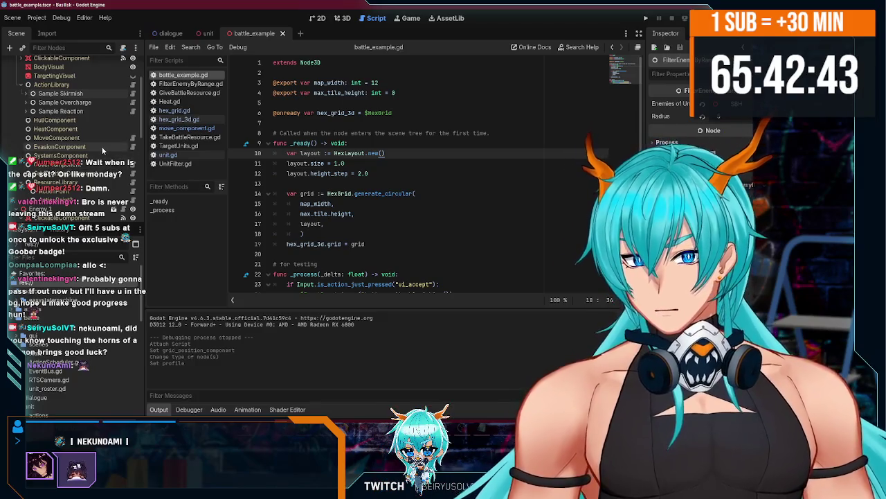
{"action": "scroll", "coordinate": [83, 138], "scroll_direction": "up", "scroll_amount": 1}
{"action": "scroll", "coordinate": [319, 201], "scroll_direction": "down", "scroll_amount": 1}
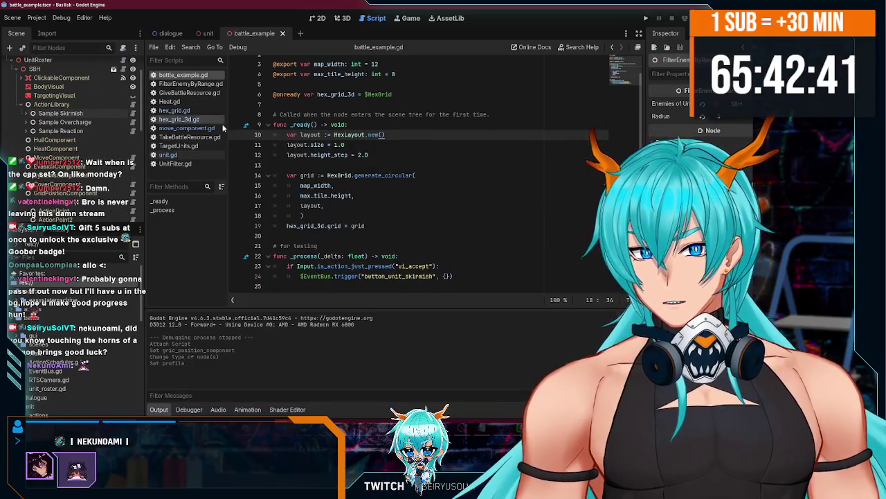
{"action": "left_click", "coordinate": [200, 121]}
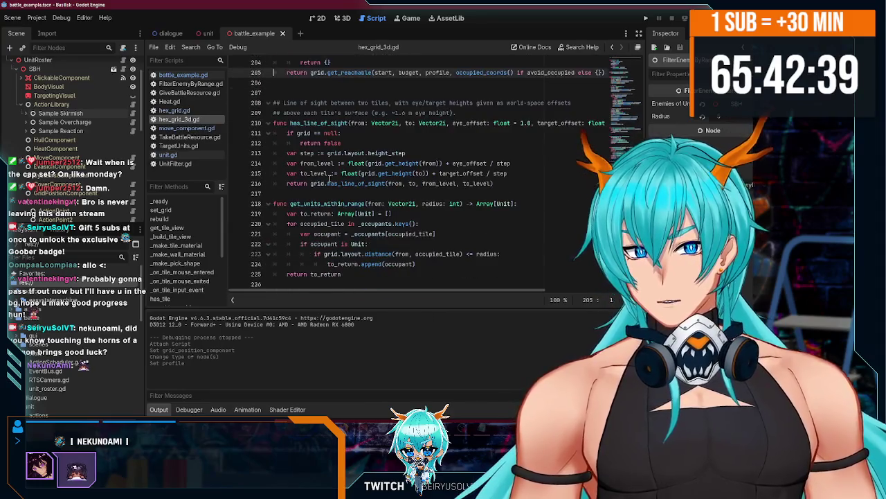
Append 'func highlight_tiles(coords : Array[Vector2i]) -> void:' on a new line at the script's end.
{"action": "left_click", "coordinate": [369, 282]}
{"action": "key", "text": "Return"}
{"action": "key", "text": "Return"}
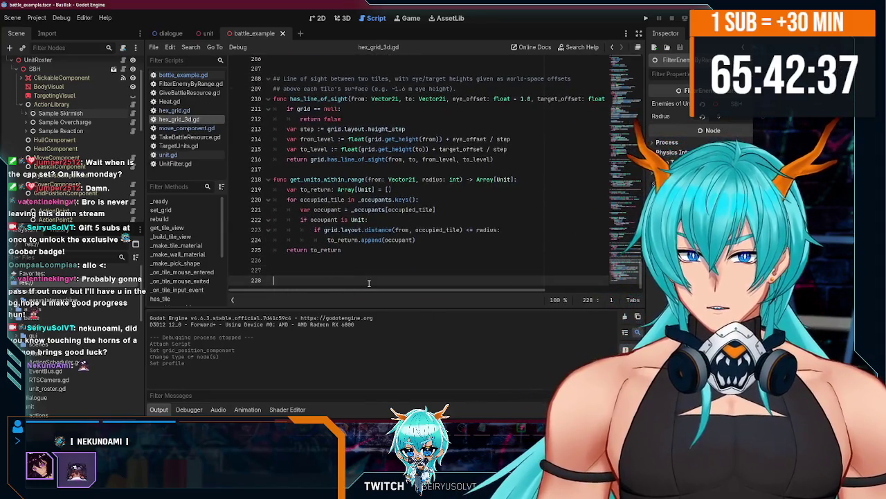
{"action": "type", "text": "func"}
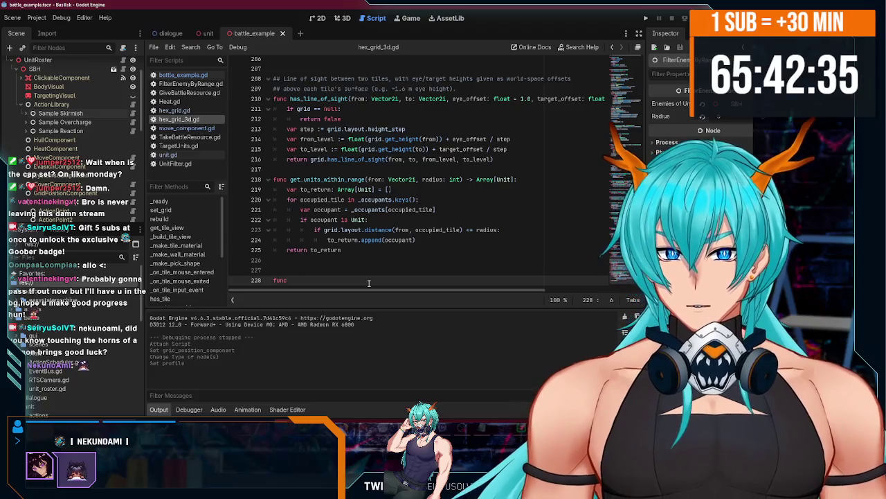
{"action": "key", "text": "BackSpace"}
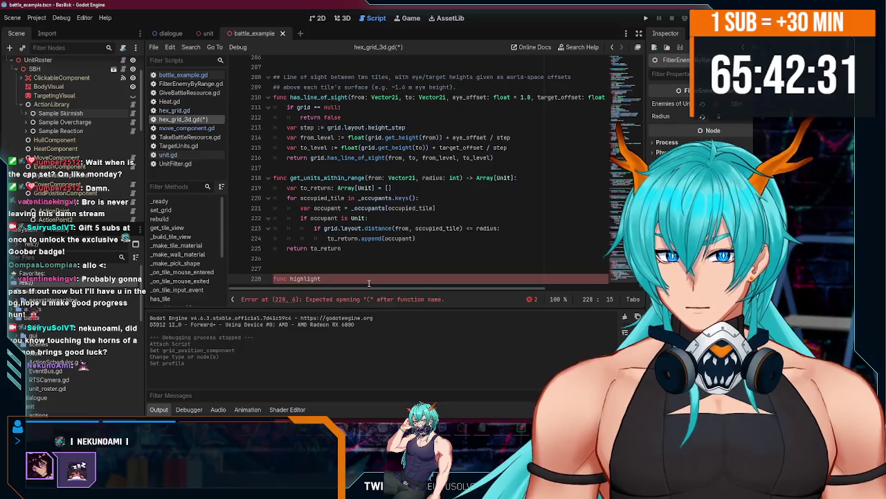
{"action": "type", "text": "_"}
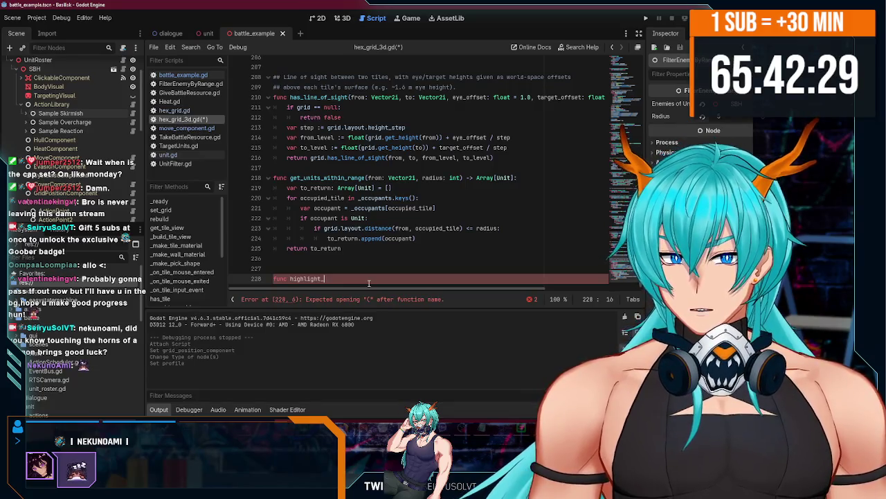
{"action": "type", "text": "tiles("}
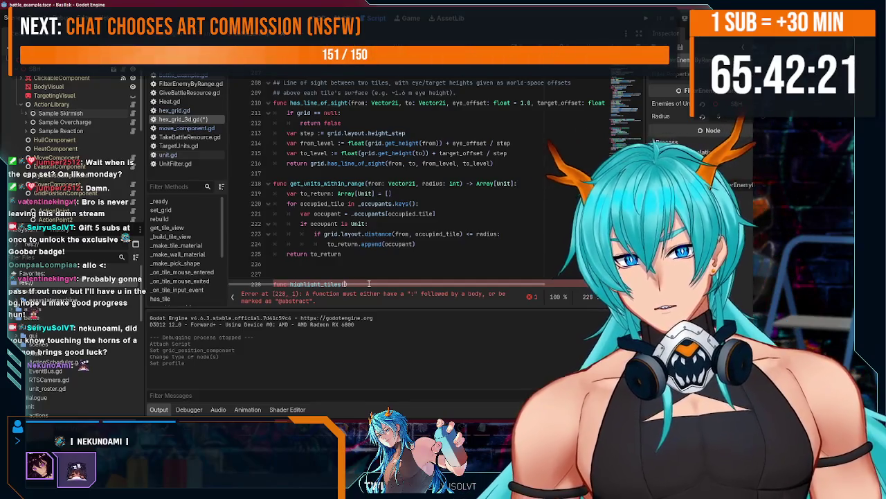
{"action": "type", "text": "coords "}
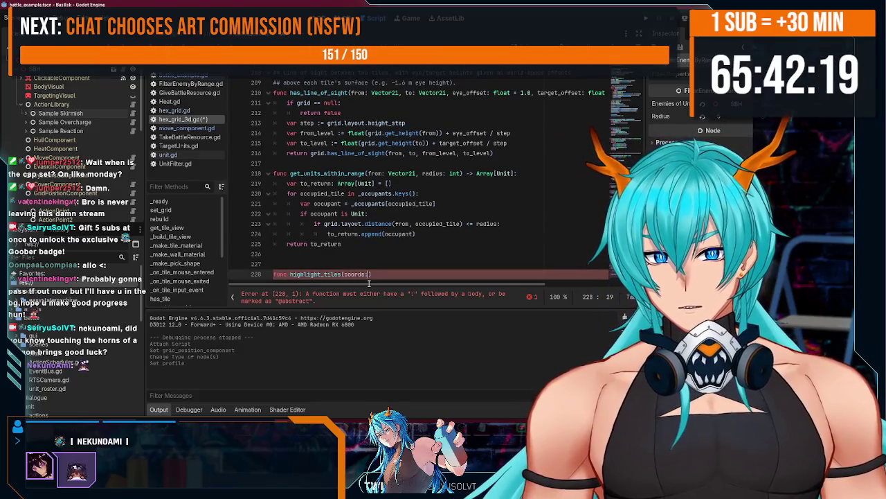
{"action": "type", "text": ": Array"}
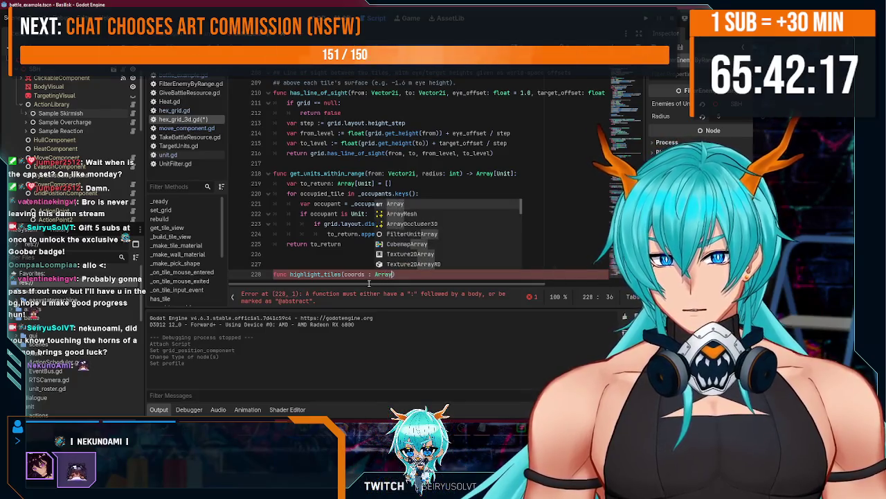
{"action": "type", "text": "["}
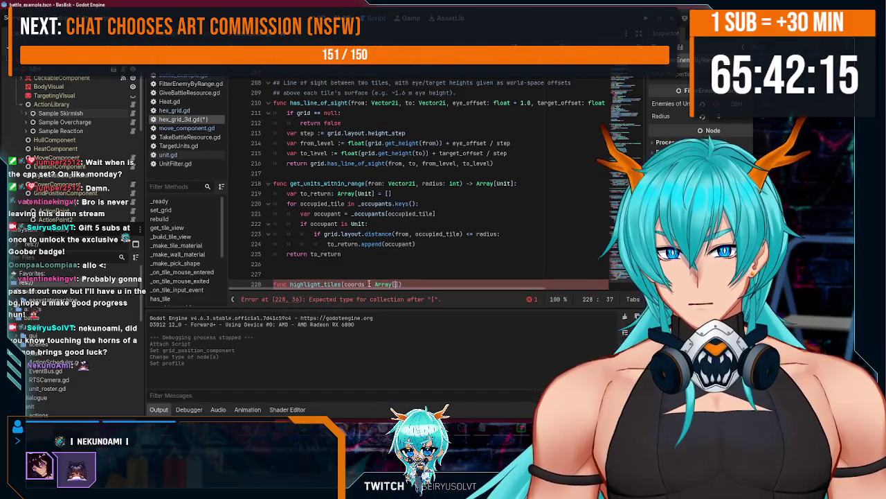
{"action": "type", "text": "Vector2i"}
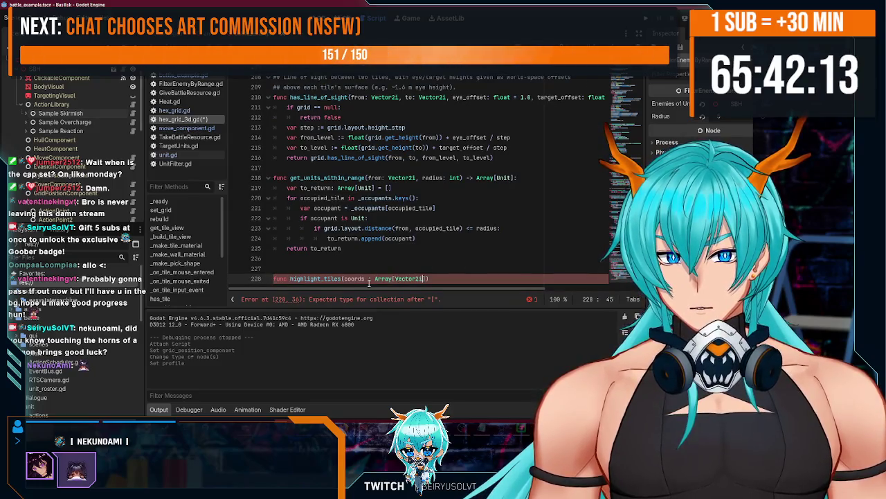
{"action": "type", "text": "])"}
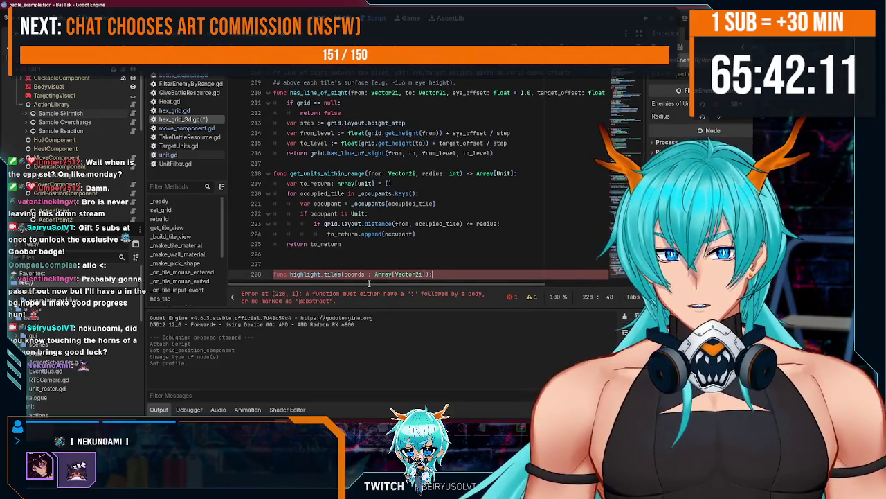
{"action": "key", "text": "BackSpace"}
{"action": "type", "text": "-> void:"}
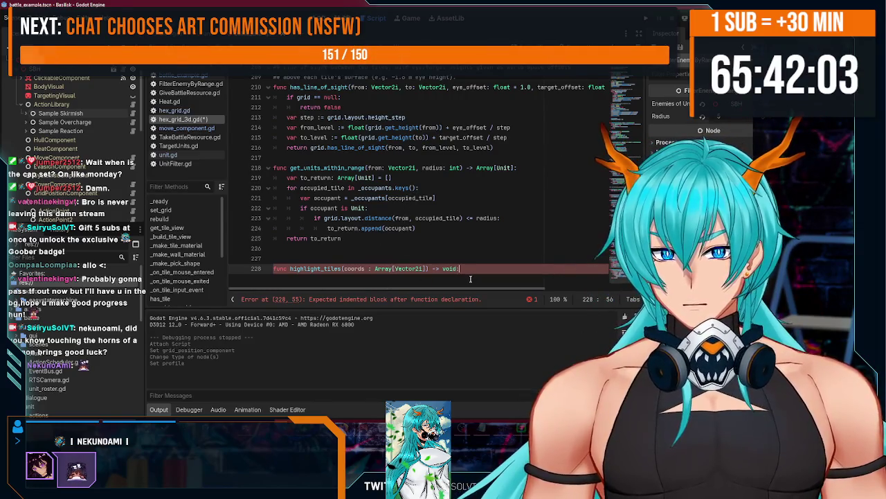
{"action": "key", "text": "Return"}
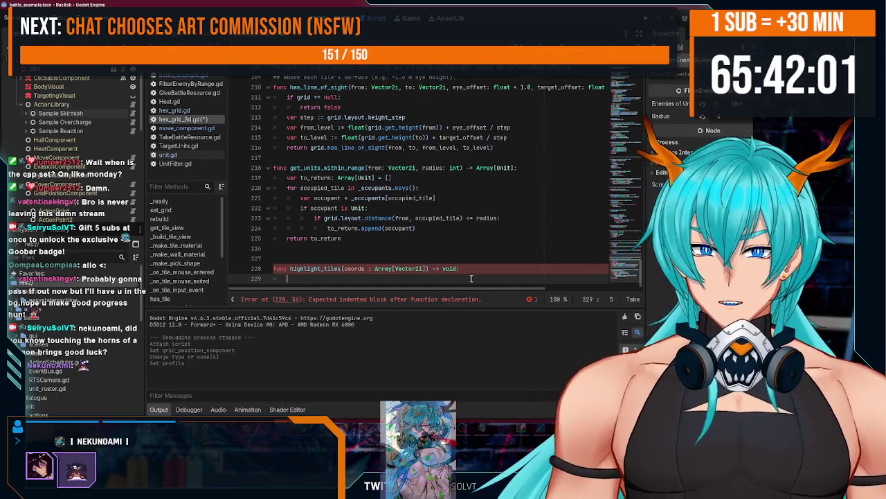
Discard 'grid.get', check the variable declarations at the top, and begin the body with '_tile'.
{"action": "type", "text": "grid."}
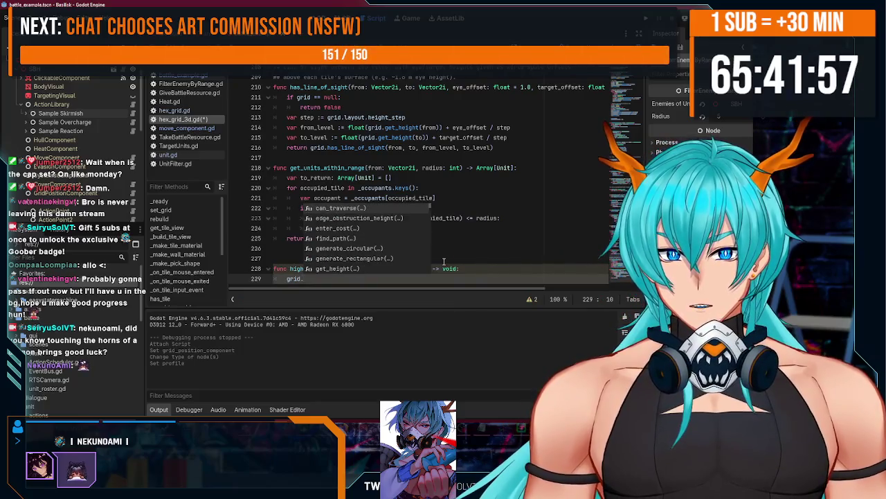
{"action": "type", "text": "get"}
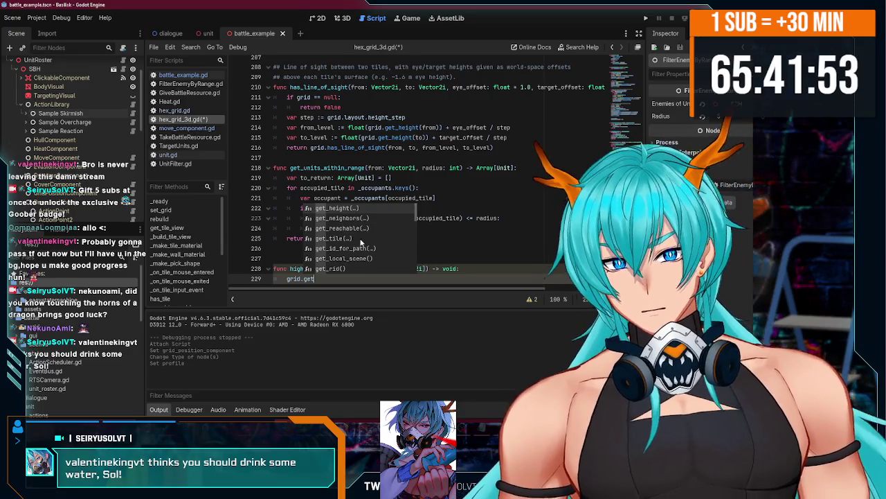
{"action": "scroll", "coordinate": [344, 239], "scroll_direction": "down", "scroll_amount": 1}
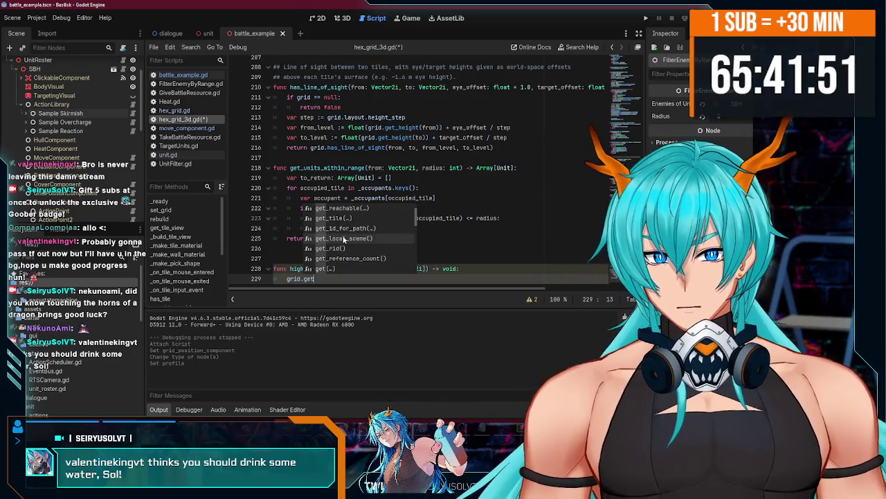
{"action": "left_click", "coordinate": [322, 278]}
{"action": "double_click", "coordinate": [296, 279]}
{"action": "key", "text": "BackSpace"}
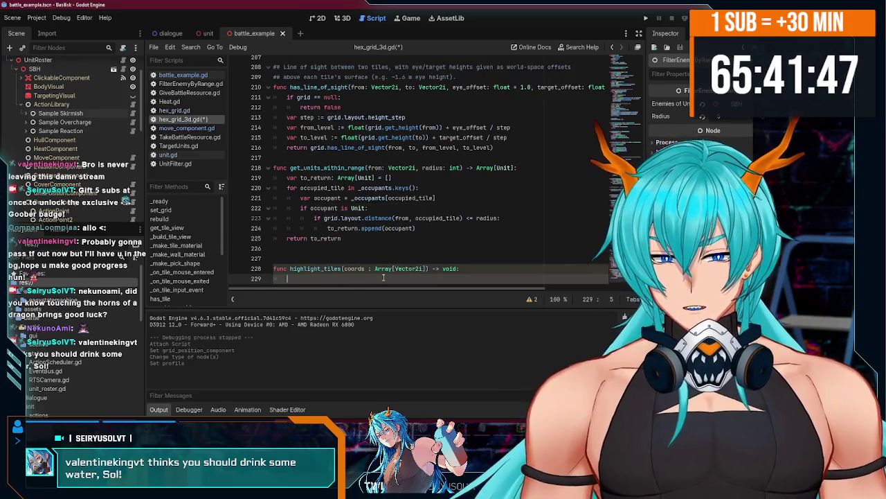
{"action": "mouse_move", "coordinate": [628, 274]}
{"action": "left_mouse_down"}
{"action": "mouse_move", "coordinate": [638, 66]}
{"action": "mouse_move", "coordinate": [642, 76]}
{"action": "left_mouse_up"}
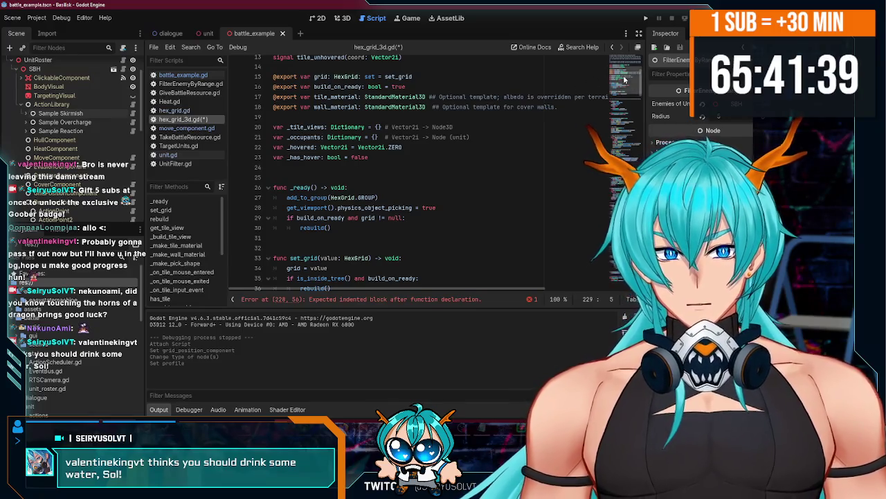
{"action": "left_click_drag", "start_coordinate": [642, 76], "coordinate": [630, 277]}
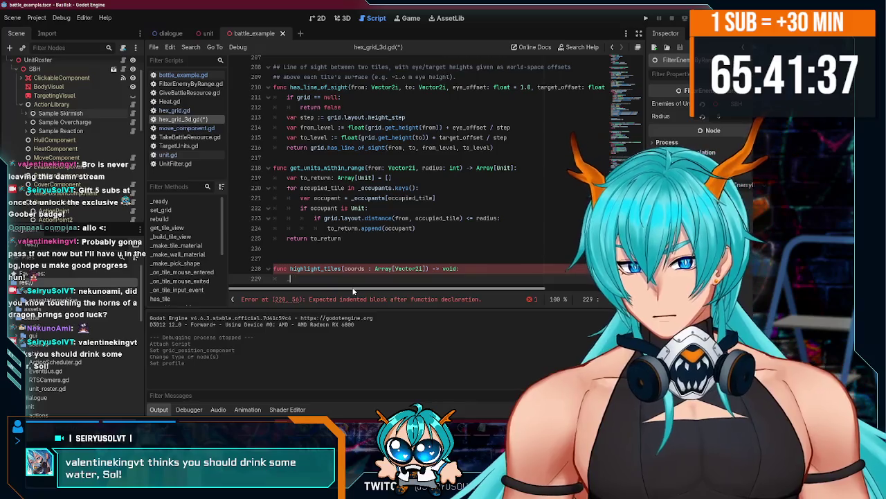
{"action": "type", "text": "_tile"}
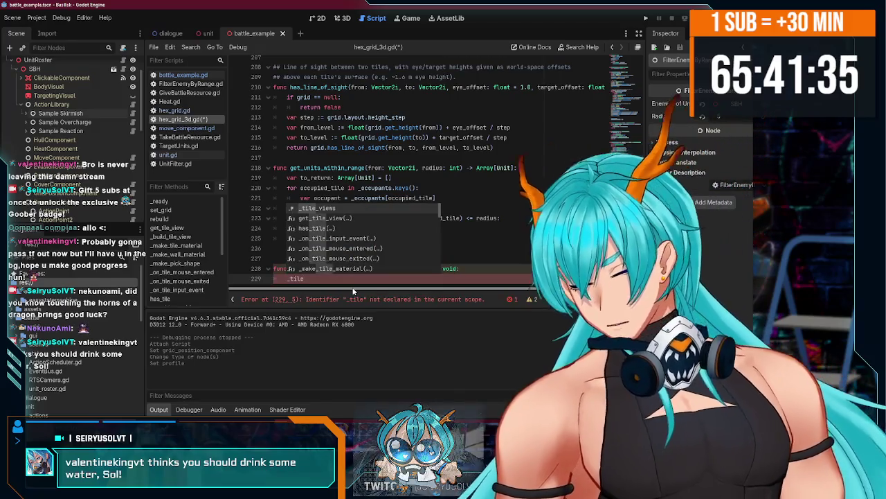
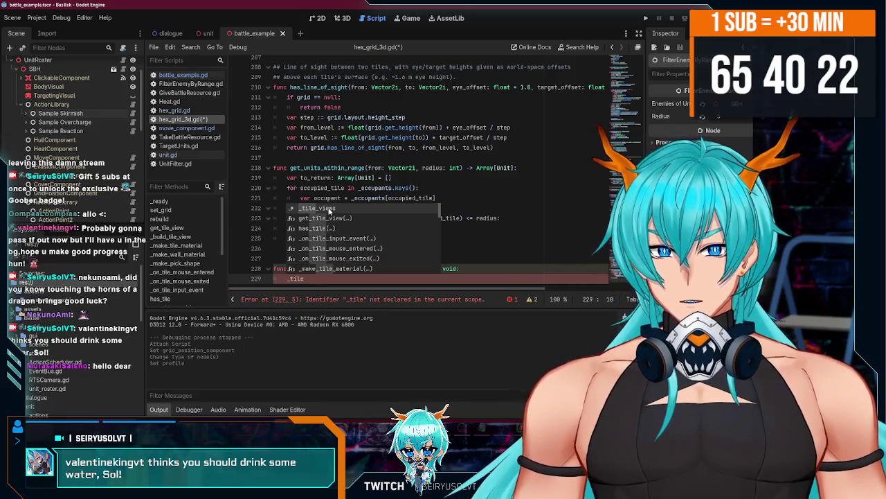
Add a 'for coord in coords:' loop to highlight_tiles and indent the _tile_views line into it.
{"action": "left_click", "coordinate": [329, 210]}
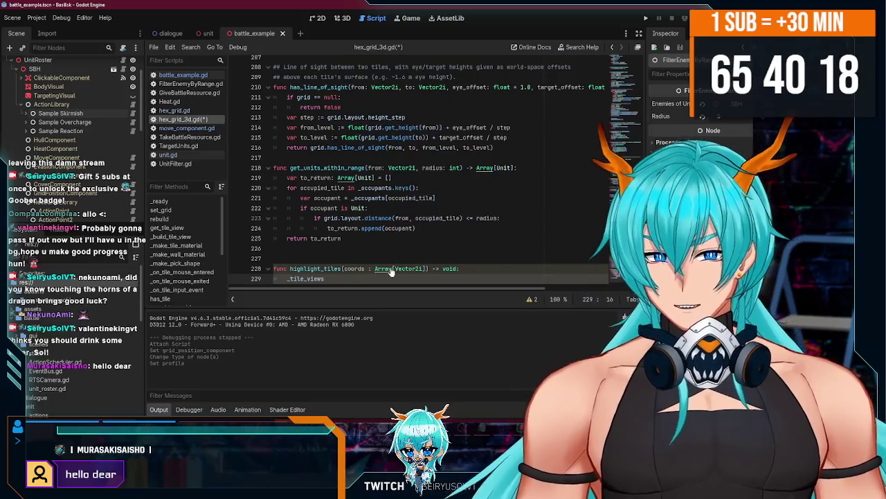
{"action": "mouse_move", "coordinate": [391, 271]}
{"action": "type", "text": "["}
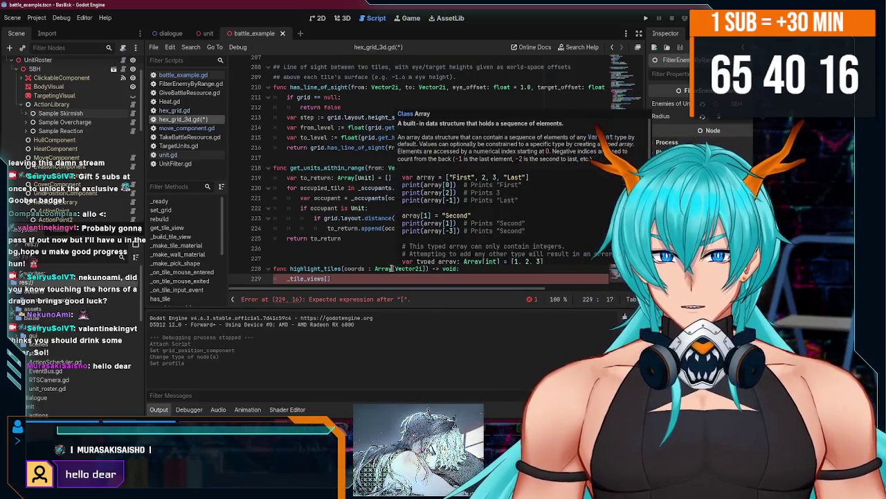
{"action": "left_click", "coordinate": [484, 270]}
{"action": "key", "text": "Return"}
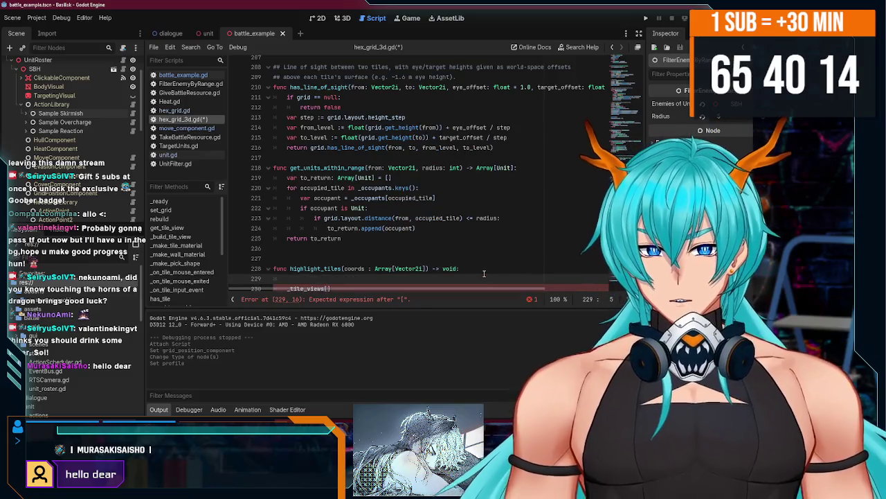
{"action": "type", "text": "for coo"}
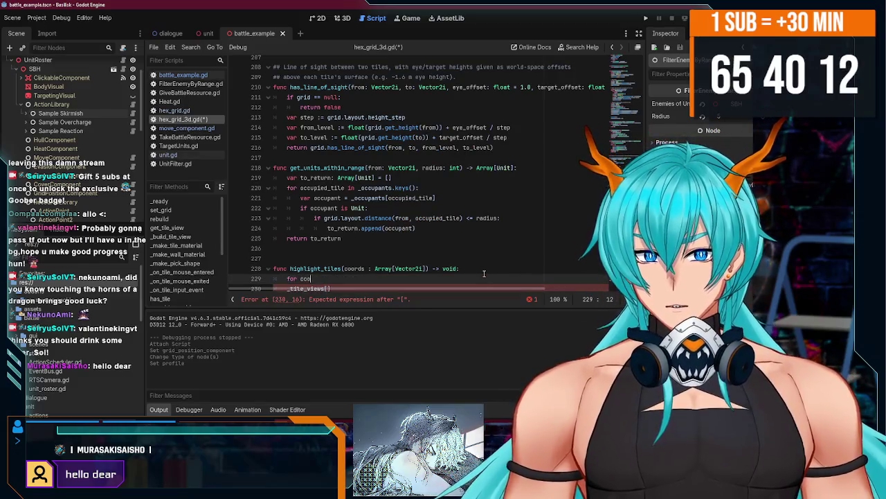
{"action": "type", "text": "rd in coords:"}
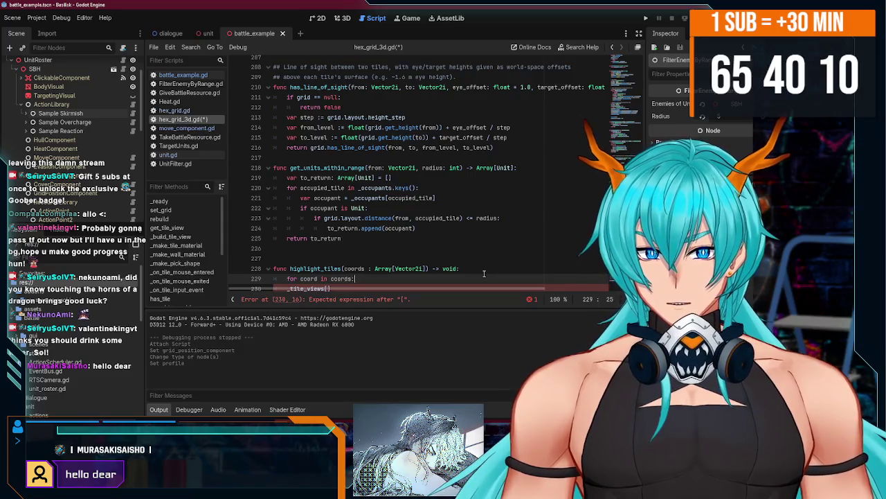
{"action": "key", "text": "Down"}
{"action": "key", "text": "Home"}
{"action": "key", "text": "Tab"}
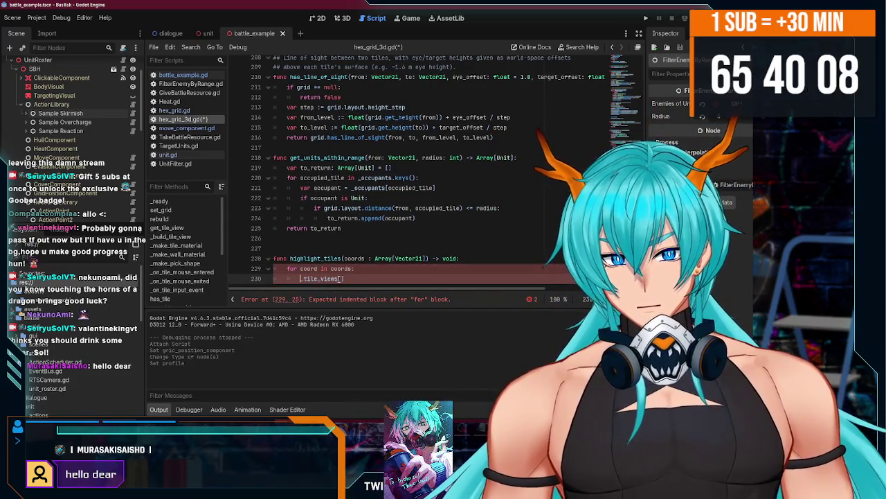
Complete the loop body as _tile_views[coord].modulate, then bring up the unit scene's script.
{"action": "mouse_move", "coordinate": [612, 180]}
{"action": "left_mouse_down"}
{"action": "mouse_move", "coordinate": [610, 37]}
{"action": "mouse_move", "coordinate": [612, 181]}
{"action": "left_mouse_up"}
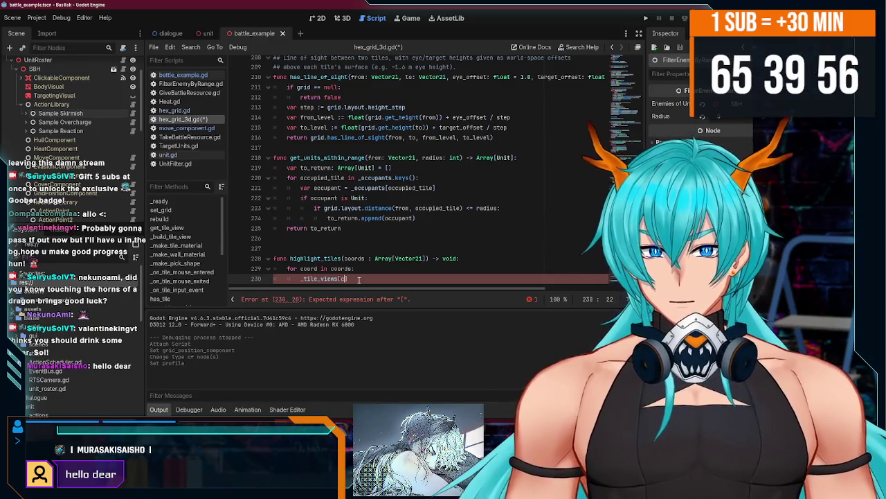
{"action": "type", "text": "oord]."}
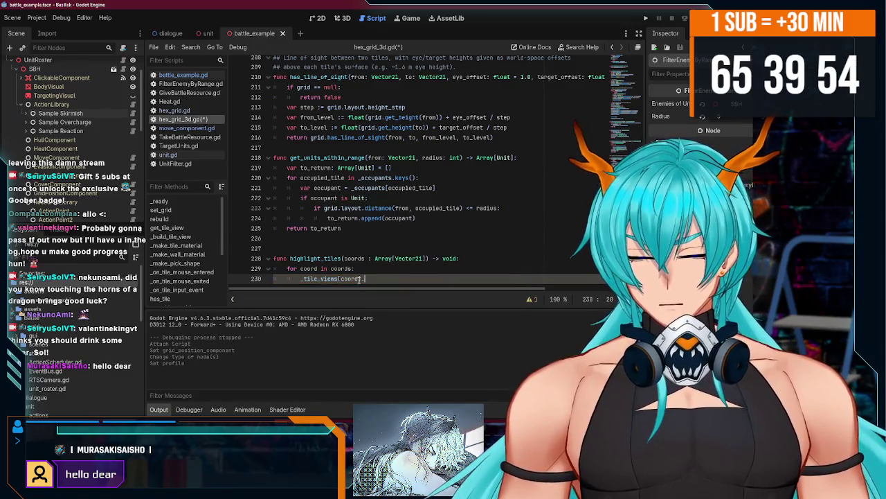
{"action": "type", "text": "modulate"}
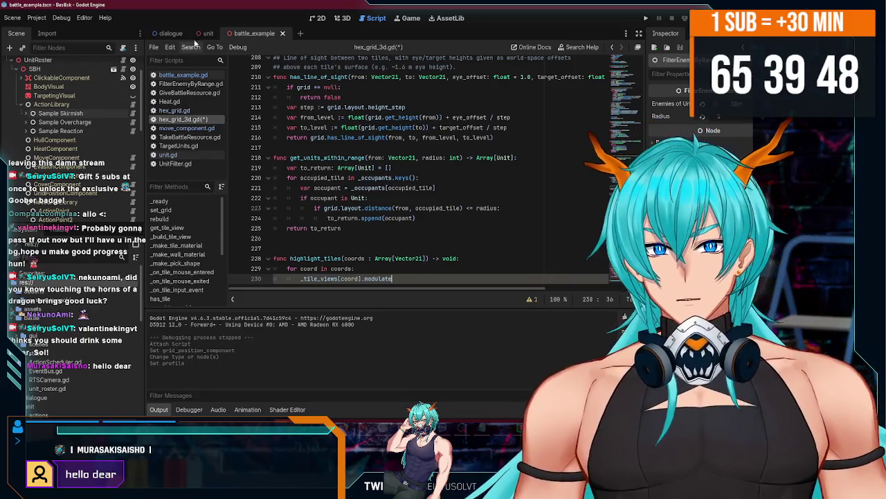
{"action": "left_click", "coordinate": [207, 33]}
{"action": "left_click", "coordinate": [39, 90]}
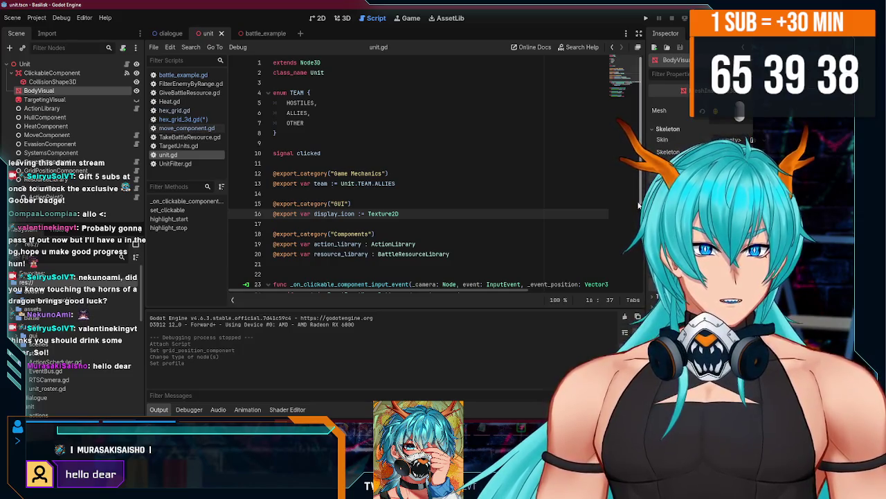
Return to the battle_example scene and pick hex_grid_3d.gd from the script list.
{"action": "left_click", "coordinate": [255, 34]}
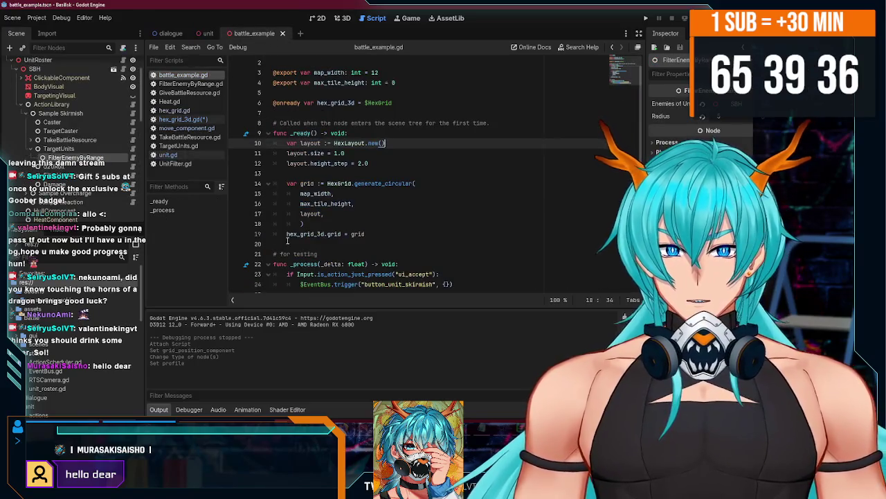
{"action": "left_click", "coordinate": [208, 33]}
{"action": "scroll", "coordinate": [298, 220], "scroll_direction": "down", "scroll_amount": 4}
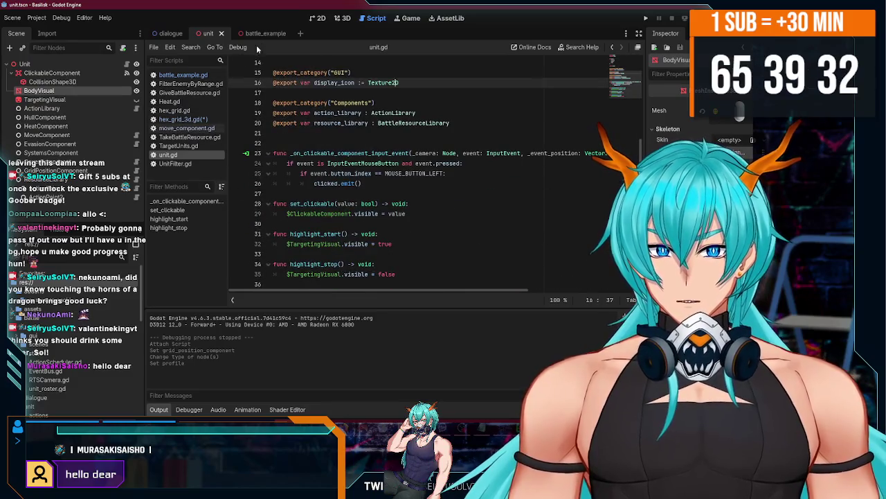
{"action": "left_click", "coordinate": [265, 35]}
{"action": "scroll", "coordinate": [363, 219], "scroll_direction": "down", "scroll_amount": 1}
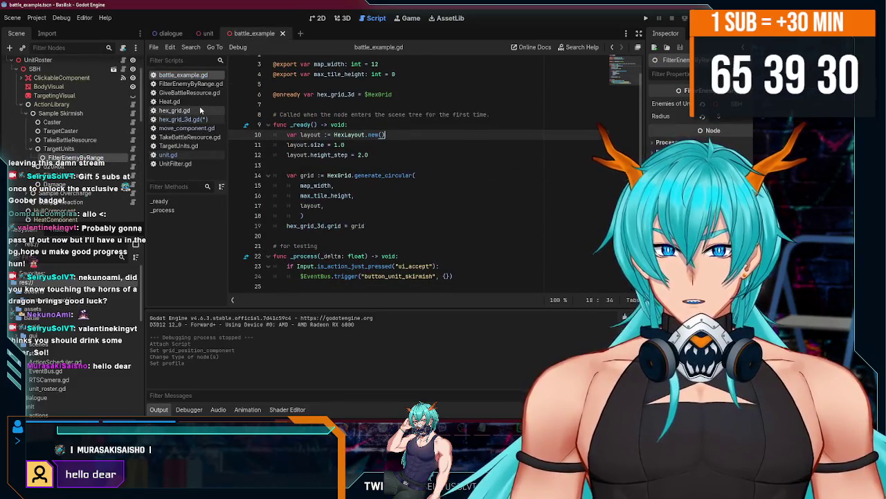
{"action": "left_click", "coordinate": [360, 224], "text": "ctrl"}
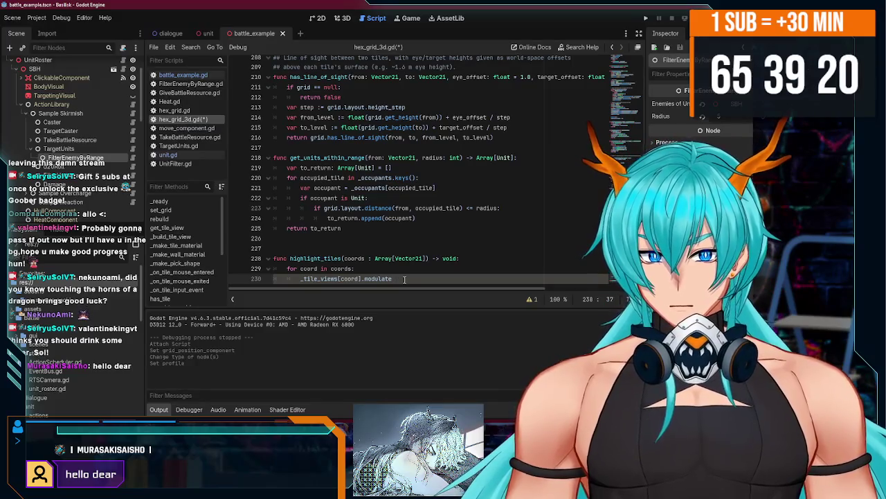
Finish the loop line as '= Color.AQUA' and add blank lines after the function.
{"action": "type", "text": "= Colo"}
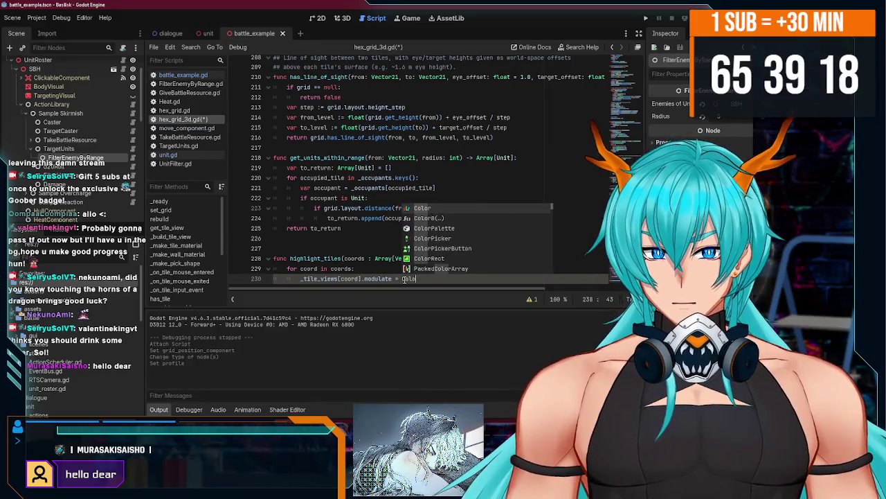
{"action": "type", "text": "r."}
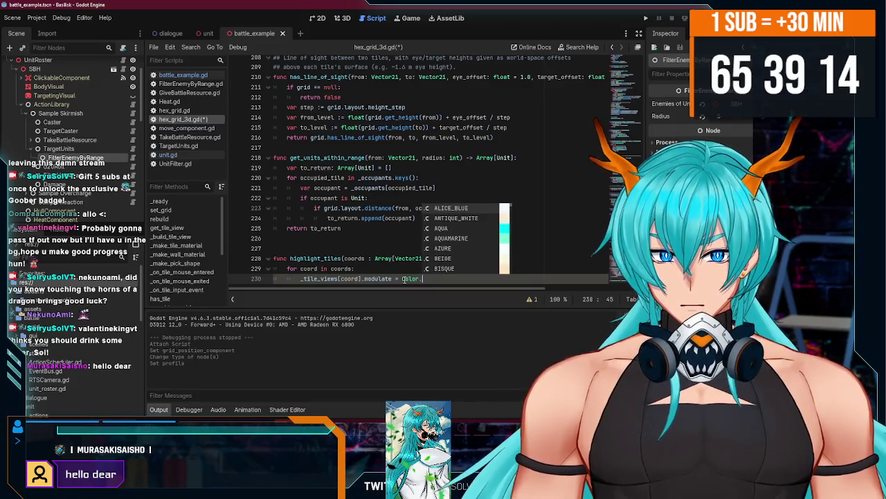
{"action": "type", "text": "AQ"}
{"action": "key", "text": "Return"}
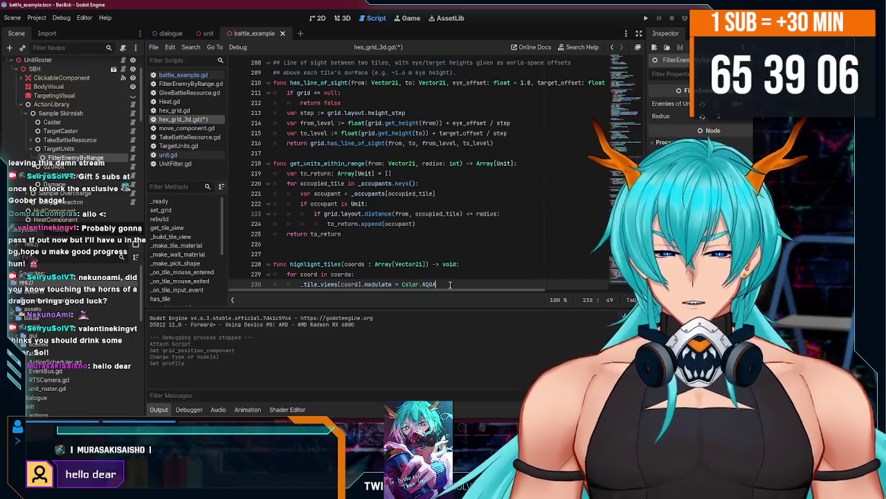
{"action": "key", "text": "Return"}
{"action": "key", "text": "Return"}
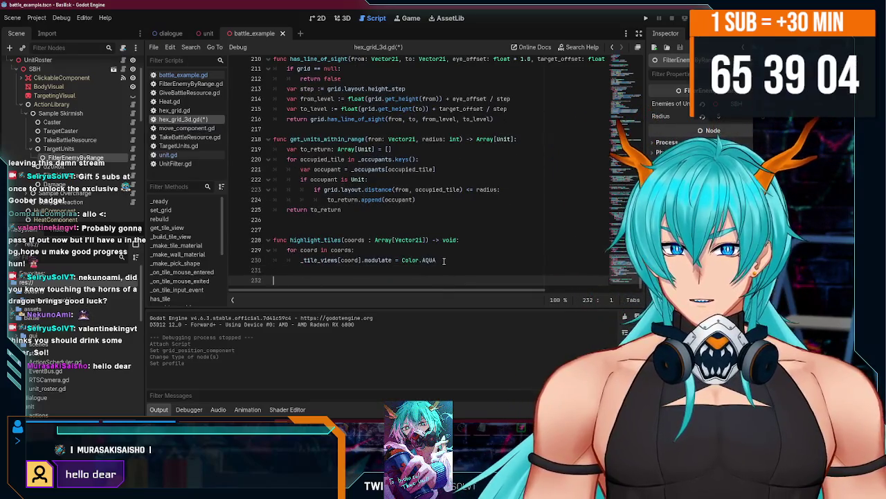
Copy the whole highlight_tiles function and paste a duplicate of it below.
{"action": "left_click_drag", "start_coordinate": [443, 262], "coordinate": [274, 241]}
{"action": "key", "text": "ctrl+c"}
{"action": "left_click", "coordinate": [290, 277]}
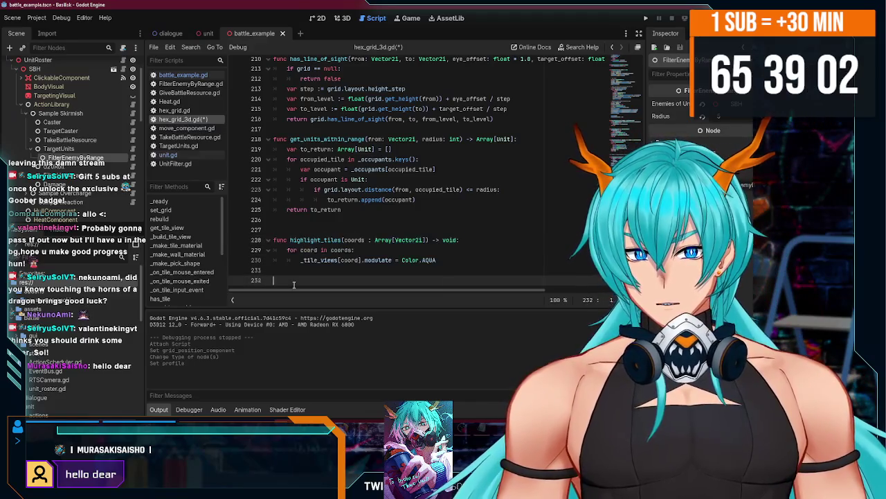
{"action": "key", "text": "ctrl+v"}
{"action": "left_click", "coordinate": [311, 260]}
{"action": "double_click", "coordinate": [311, 260]}
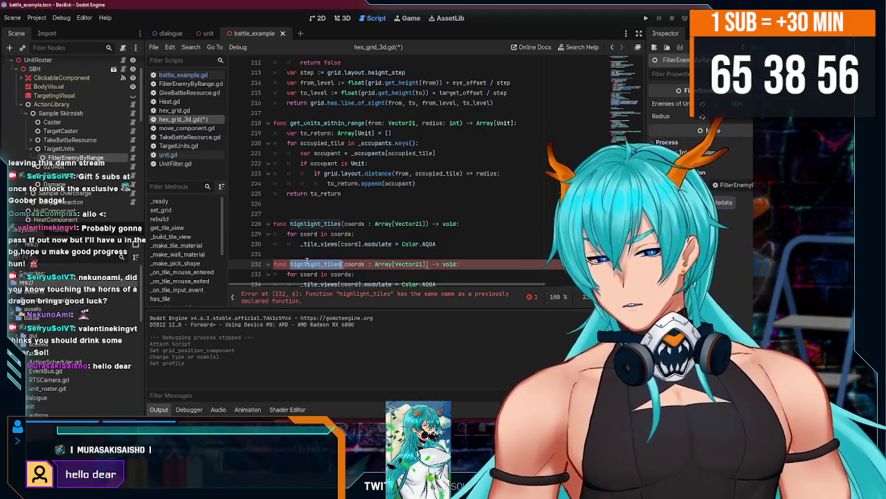
{"action": "left_click", "coordinate": [307, 260]}
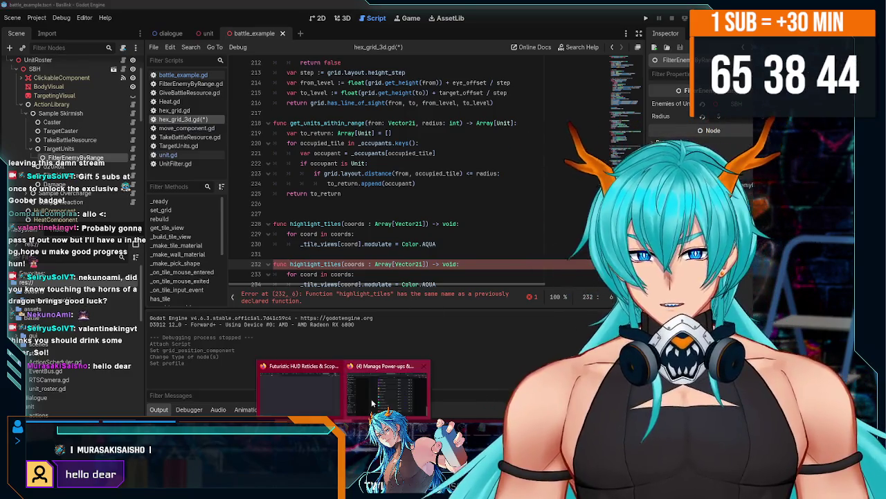
In the browser, close the Photopea tab and search the web for 'opposite of highlight'.
{"action": "key", "text": "alt+Tab"}
{"action": "left_click", "coordinate": [463, 9]}
{"action": "left_click", "coordinate": [463, 9]}
{"action": "left_click", "coordinate": [463, 9]}
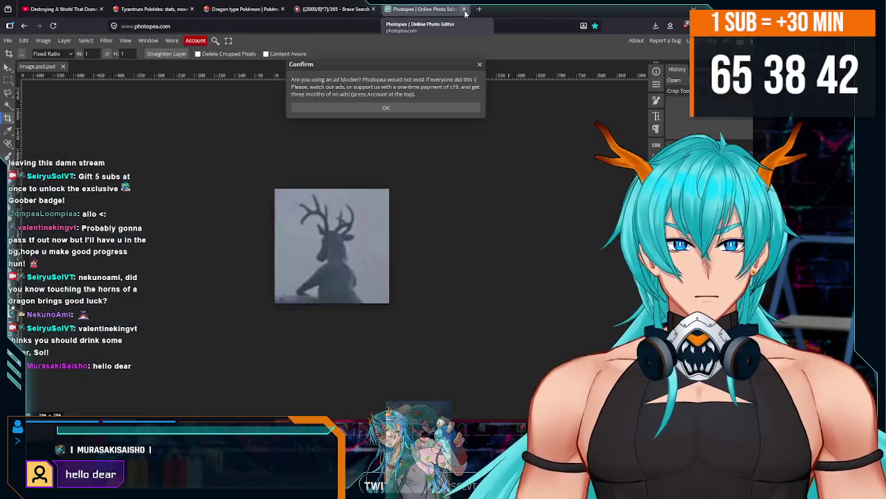
{"action": "key", "text": "Return"}
{"action": "left_click", "coordinate": [353, 26]}
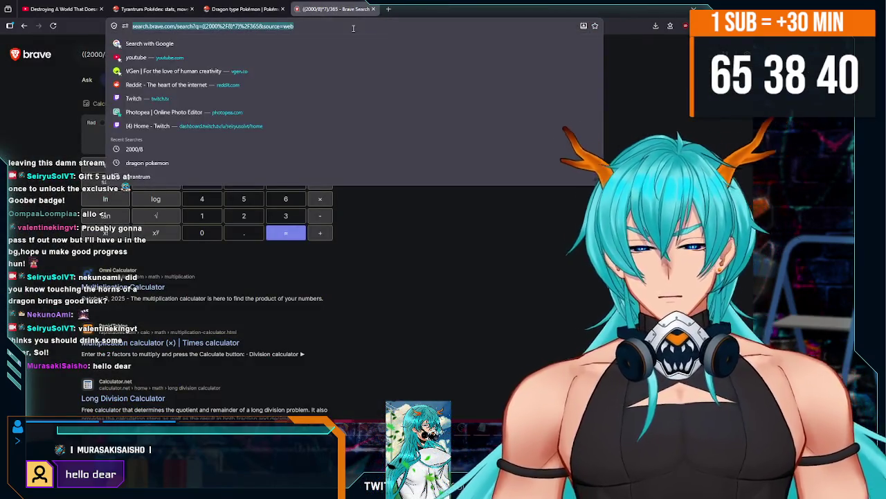
{"action": "type", "text": "highlight"}
{"action": "key", "text": "BackSpace"}
{"action": "key", "text": "BackSpace"}
{"action": "key", "text": "BackSpace"}
{"action": "type", "text": "opposite of highlight"}
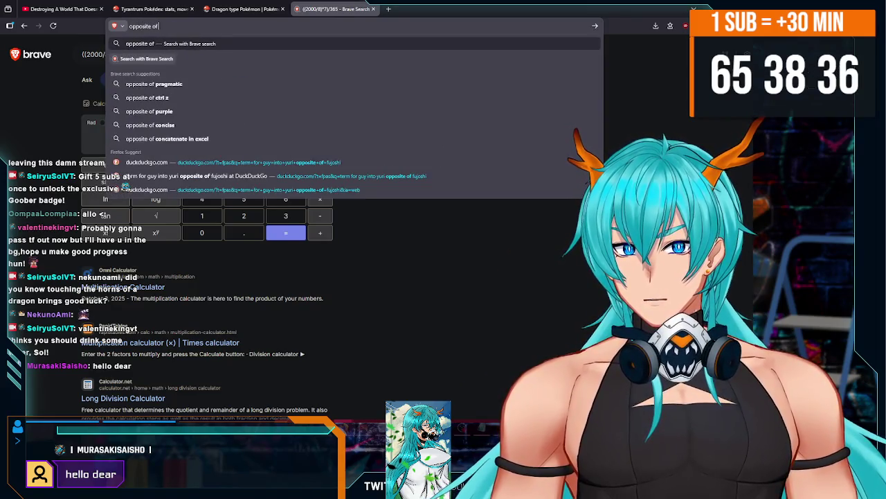
{"action": "key", "text": "Return"}
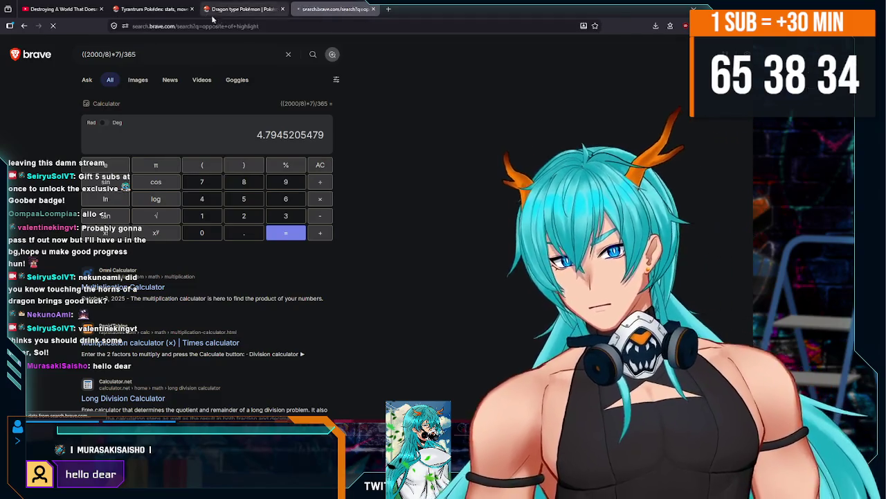
Close the Tyrantrum and Dragon type tabs and open WordHippo's opposite-of-highlight page.
{"action": "left_click", "coordinate": [193, 9]}
{"action": "left_click", "coordinate": [192, 9]}
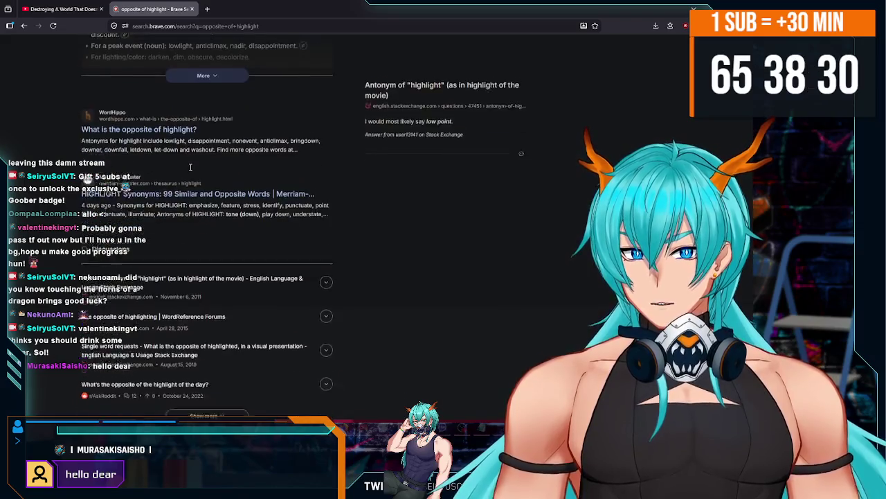
{"action": "scroll", "coordinate": [173, 163], "scroll_direction": "up", "scroll_amount": 1}
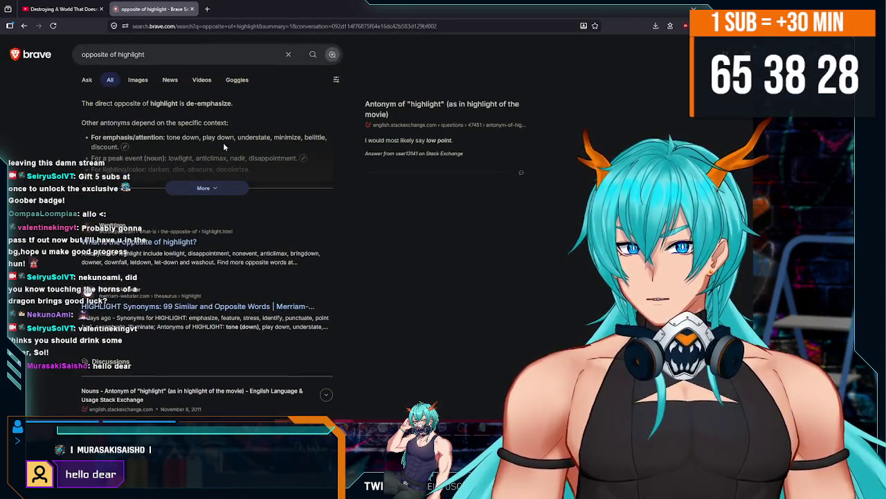
{"action": "scroll", "coordinate": [204, 176], "scroll_direction": "down", "scroll_amount": 2}
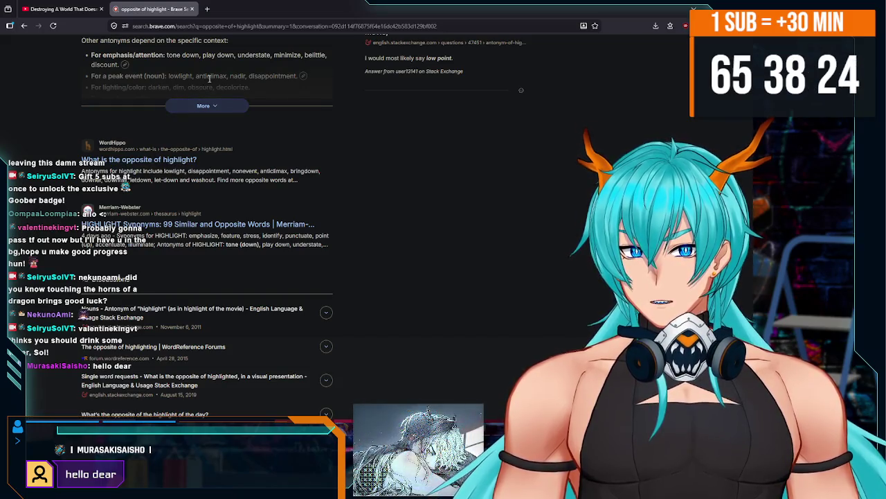
{"action": "scroll", "coordinate": [186, 121], "scroll_direction": "down", "scroll_amount": 1}
{"action": "scroll", "coordinate": [185, 146], "scroll_direction": "up", "scroll_amount": 1}
{"action": "scroll", "coordinate": [186, 145], "scroll_direction": "down", "scroll_amount": 1}
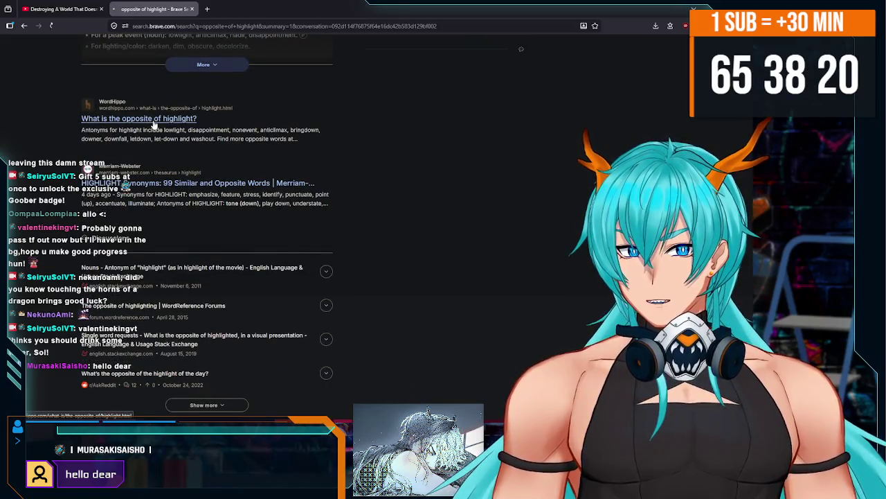
{"action": "left_click", "coordinate": [154, 122]}
Scroll through WordHippo's noun and verb antonyms for highlight, then return to Godot.
{"action": "scroll", "coordinate": [339, 155], "scroll_direction": "down", "scroll_amount": 3}
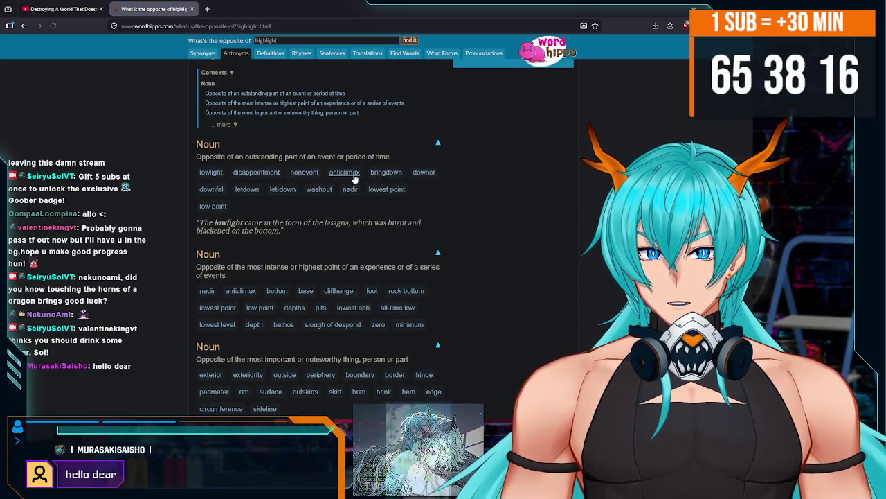
{"action": "scroll", "coordinate": [212, 215], "scroll_direction": "down", "scroll_amount": 3}
{"action": "scroll", "coordinate": [212, 215], "scroll_direction": "down", "scroll_amount": 3}
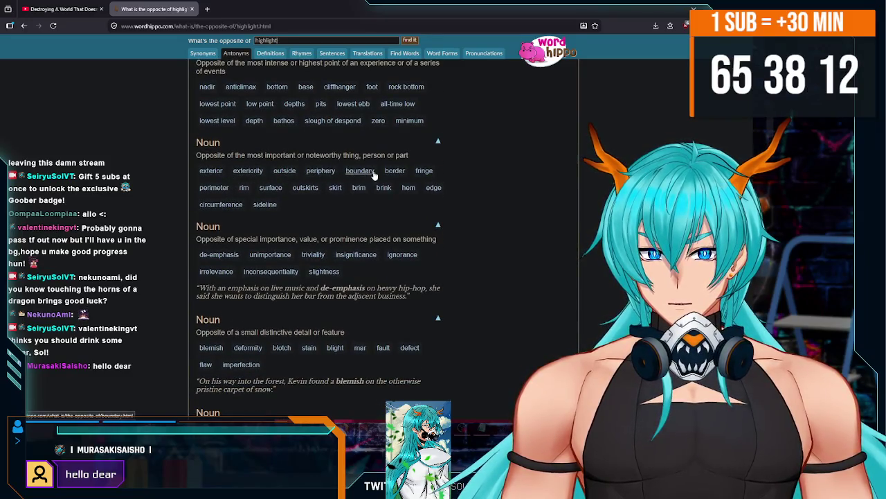
{"action": "scroll", "coordinate": [241, 155], "scroll_direction": "down", "scroll_amount": 4}
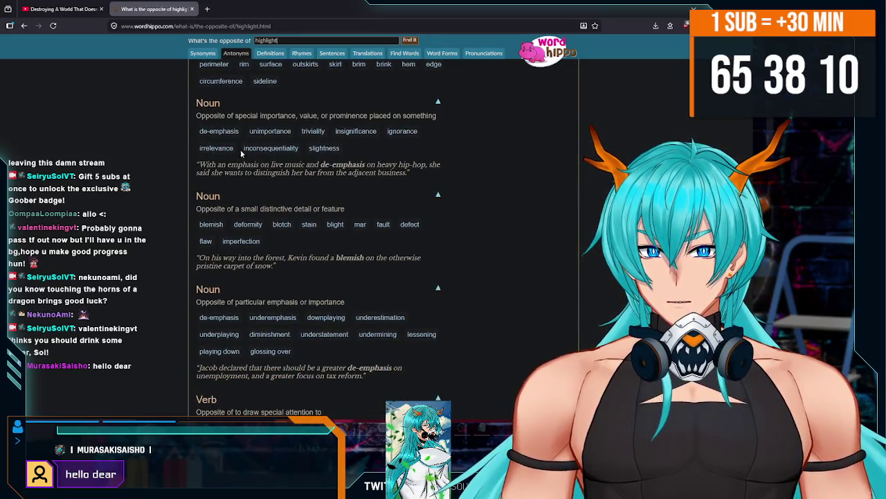
{"action": "scroll", "coordinate": [430, 151], "scroll_direction": "down", "scroll_amount": 3}
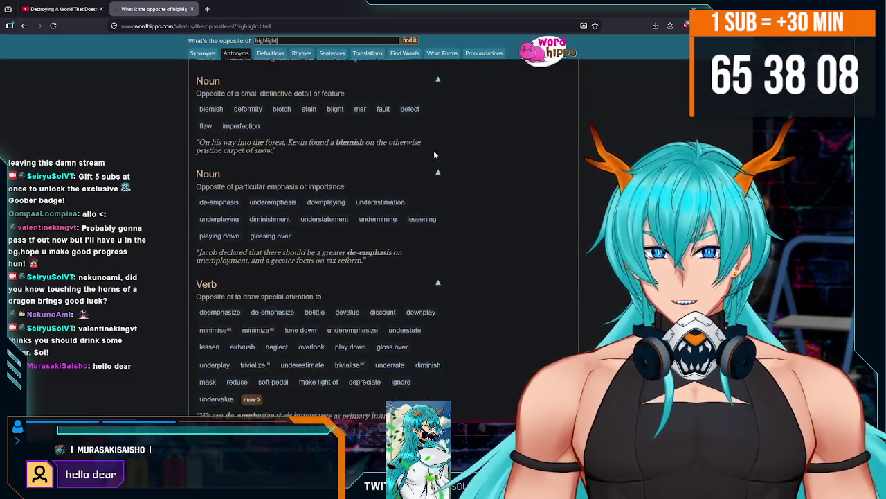
{"action": "scroll", "coordinate": [327, 222], "scroll_direction": "down", "scroll_amount": 6}
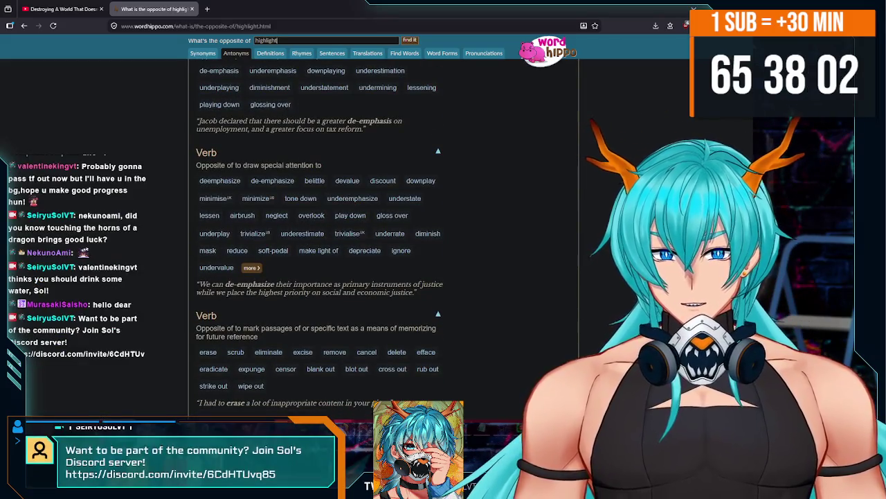
{"action": "key", "text": "alt+Tab"}
Rename the duplicate function to highlight_off and remove its parameter list.
{"action": "scroll", "coordinate": [356, 264], "scroll_direction": "down", "scroll_amount": 1}
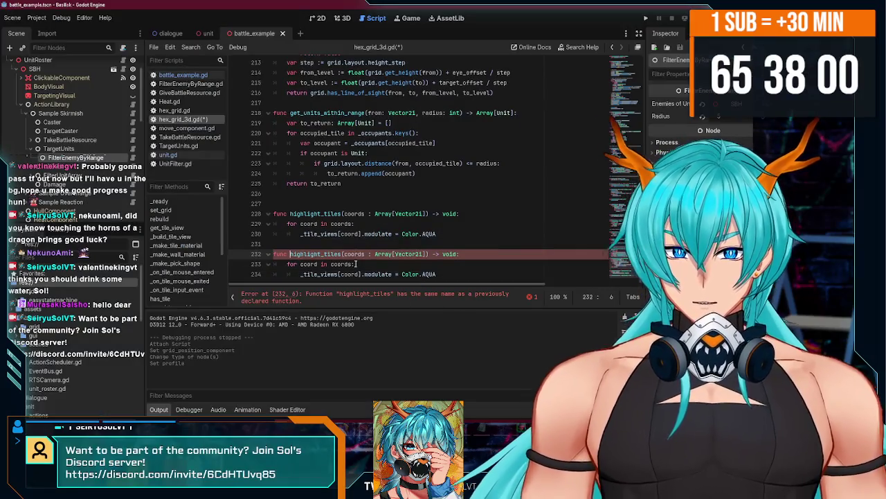
{"action": "double_click", "coordinate": [309, 254]}
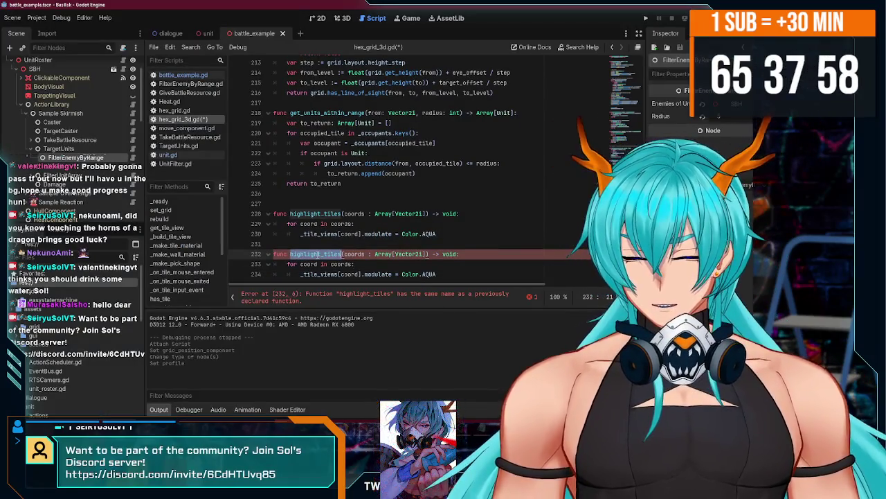
{"action": "type", "text": "highlight_"}
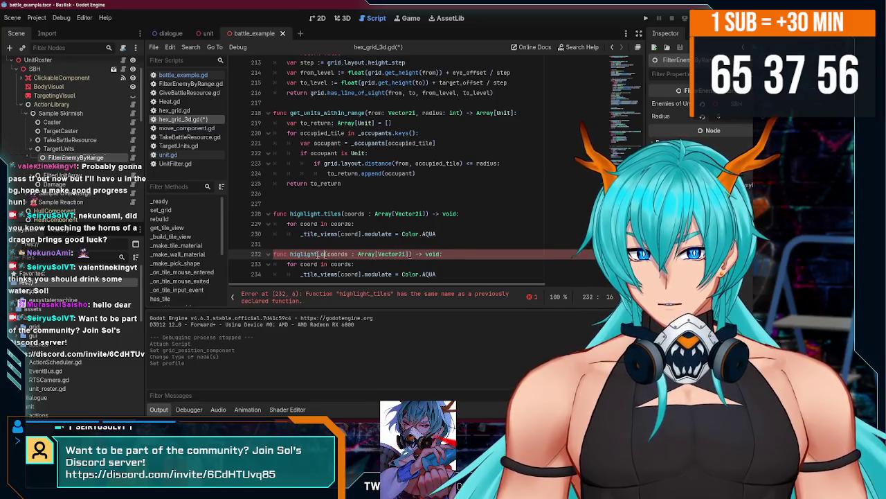
{"action": "scroll", "coordinate": [333, 255], "scroll_direction": "up", "scroll_amount": 1}
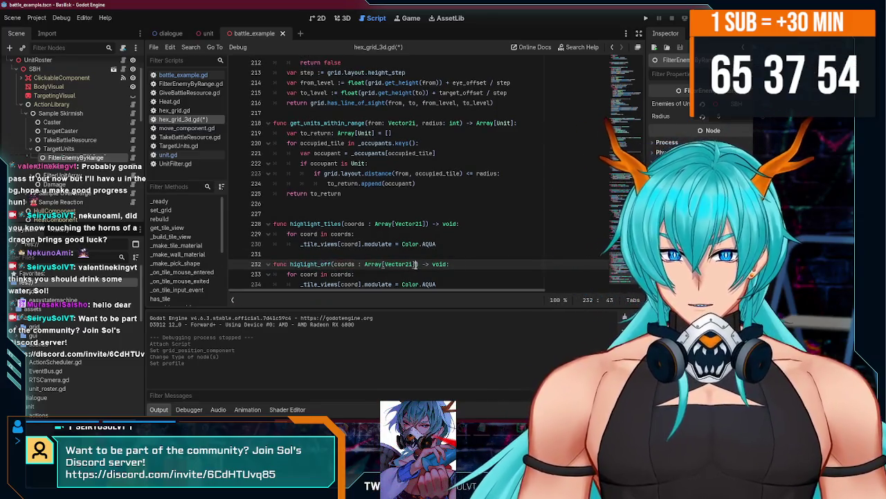
{"action": "left_click_drag", "start_coordinate": [416, 264], "coordinate": [338, 264]}
{"action": "key", "text": "BackSpace"}
{"action": "key", "text": "BackSpace"}
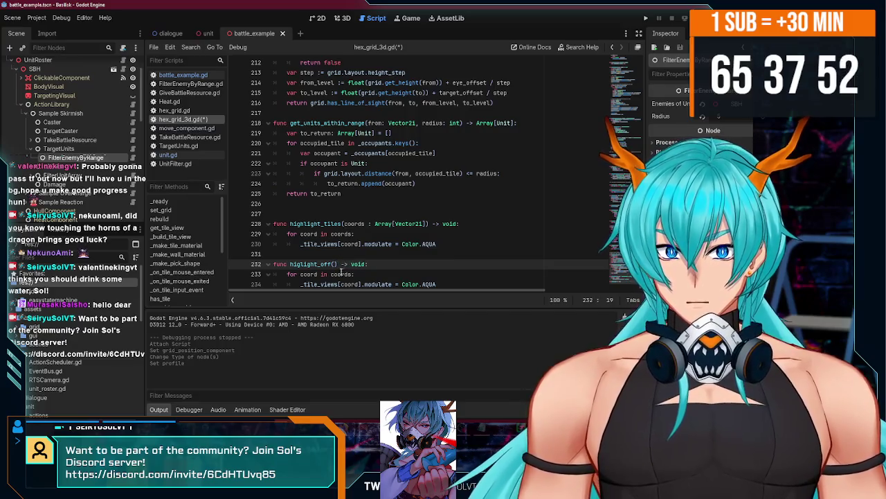
Loop over _tile_views.keys(), set each tile's modulate to Color.WHITE, and save.
{"action": "scroll", "coordinate": [338, 281], "scroll_direction": "down", "scroll_amount": 1}
{"action": "double_click", "coordinate": [339, 269]}
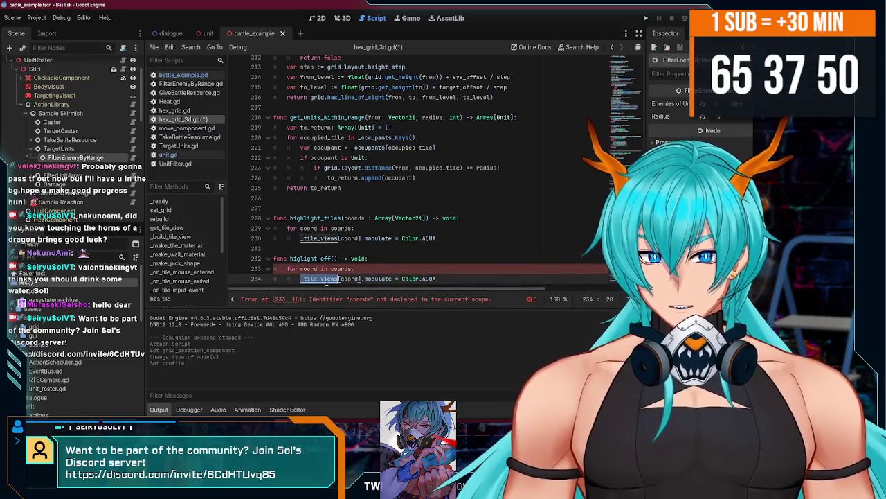
{"action": "type", "text": "_tile_views"}
{"action": "scroll", "coordinate": [367, 274], "scroll_direction": "up", "scroll_amount": 1}
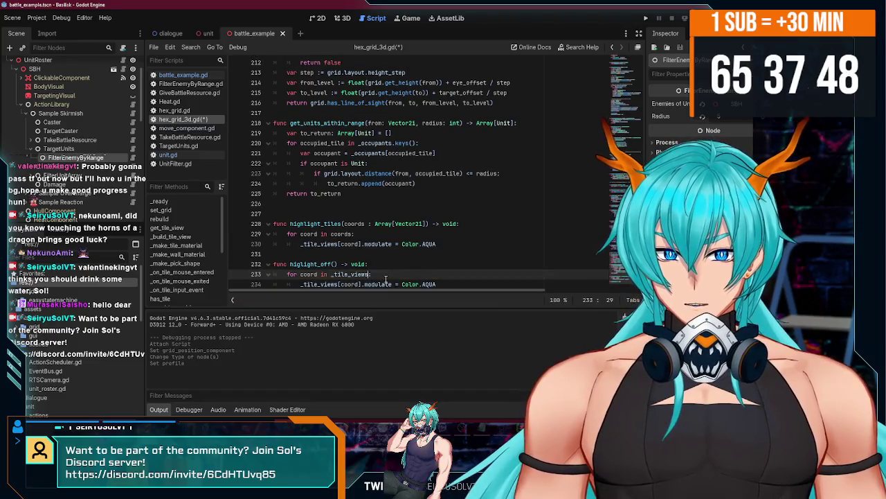
{"action": "scroll", "coordinate": [413, 284], "scroll_direction": "down", "scroll_amount": 1}
{"action": "type", "text": "Whit"}
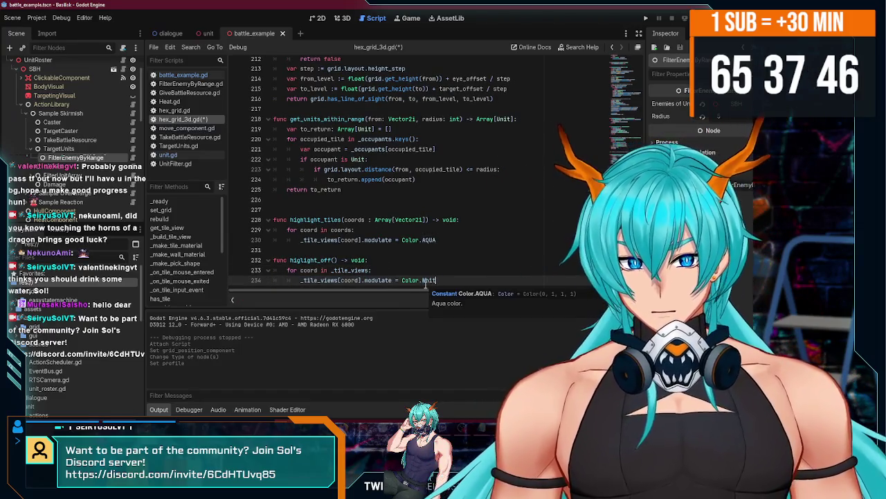
{"action": "type", "text": "e"}
{"action": "key", "text": "Return"}
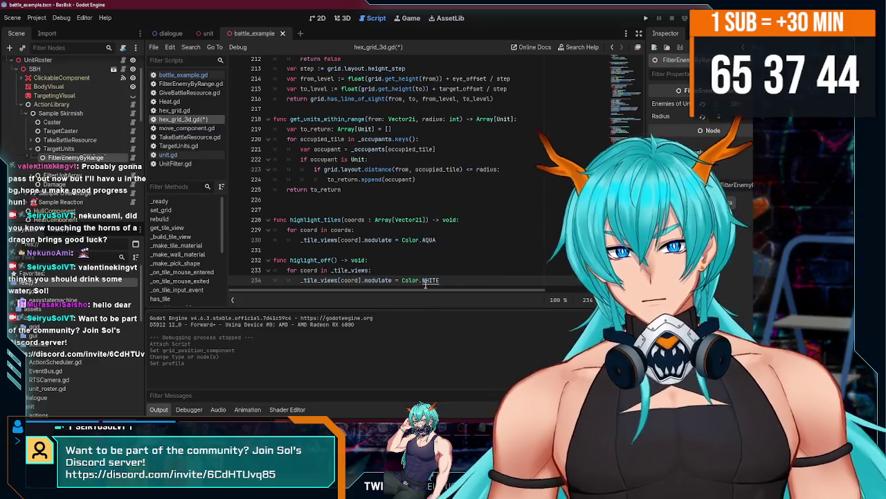
{"action": "key", "text": "ctrl+s"}
{"action": "double_click", "coordinate": [310, 271]}
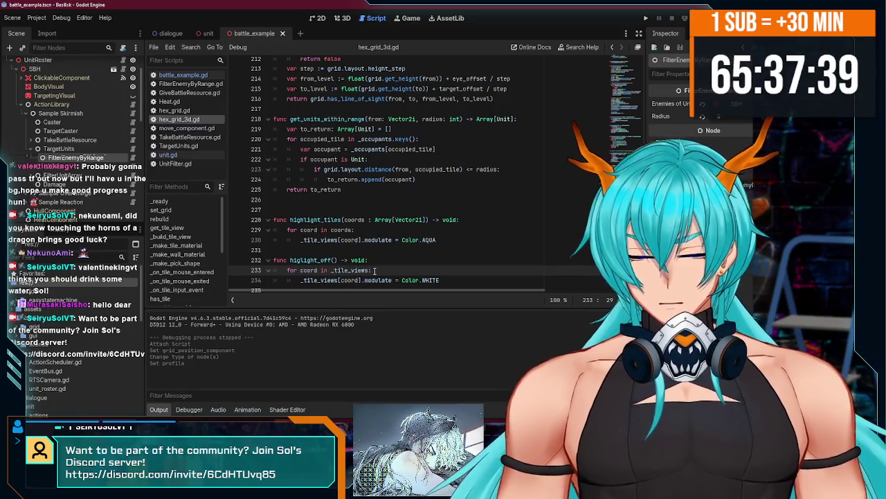
{"action": "type", "text": ".keys()"}
{"action": "key", "text": "ctrl+s"}
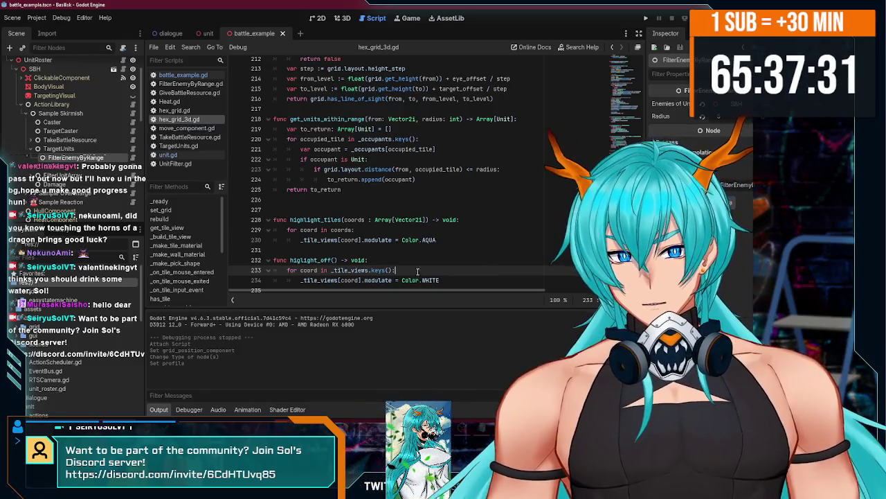
{"action": "left_click", "coordinate": [378, 239]}
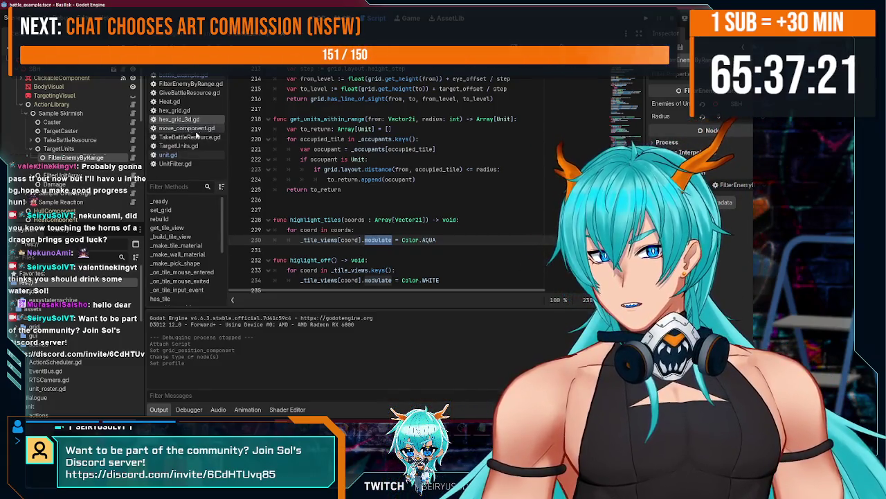
{"action": "scroll", "coordinate": [73, 126], "scroll_direction": "up", "scroll_amount": 3}
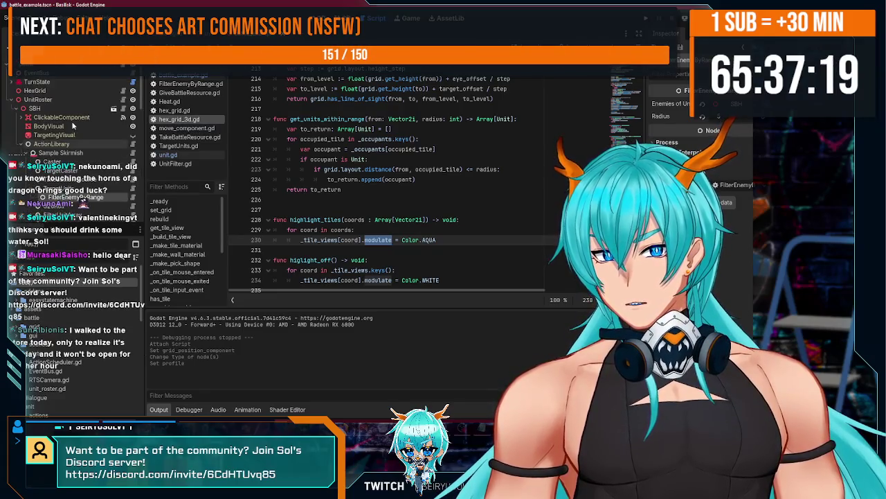
{"action": "scroll", "coordinate": [73, 126], "scroll_direction": "down", "scroll_amount": 3}
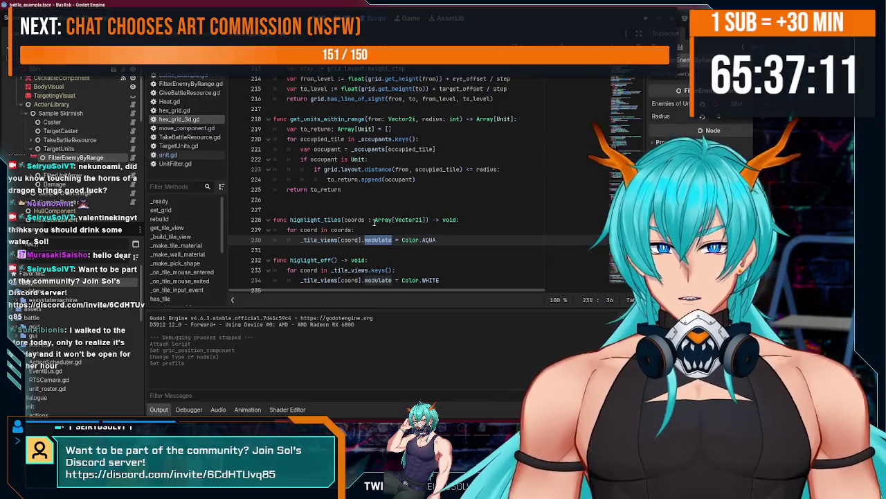
{"action": "scroll", "coordinate": [380, 234], "scroll_direction": "down", "scroll_amount": 1}
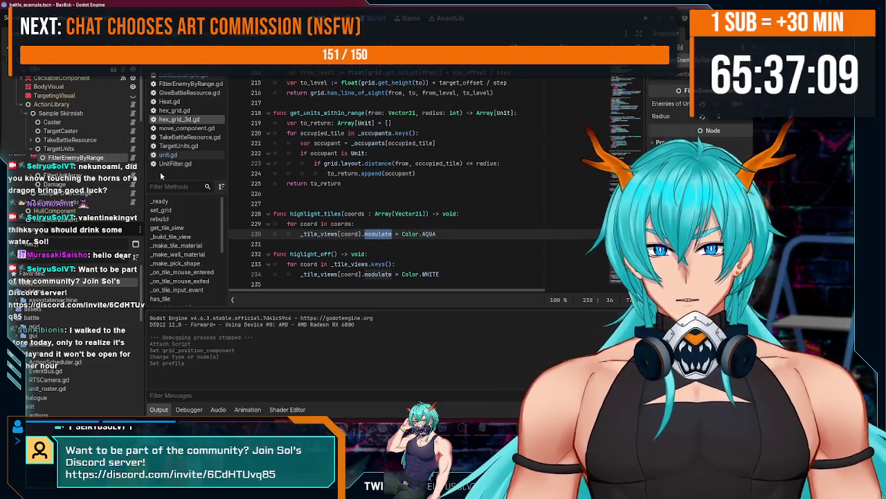
{"action": "scroll", "coordinate": [416, 180], "scroll_direction": "up", "scroll_amount": 5}
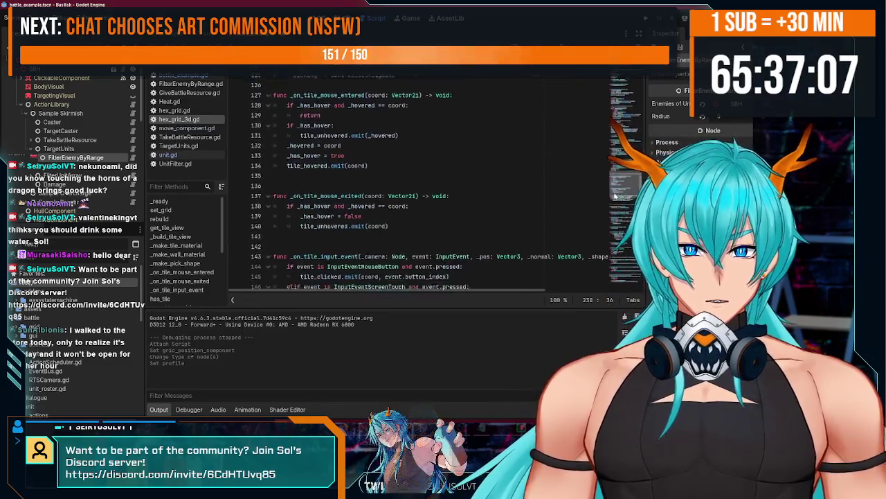
{"action": "scroll", "coordinate": [415, 180], "scroll_direction": "down", "scroll_amount": 5}
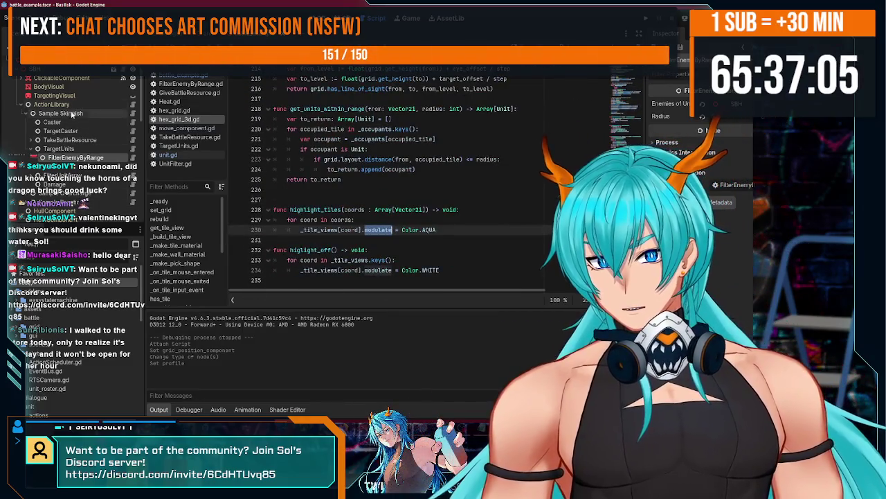
{"action": "scroll", "coordinate": [72, 116], "scroll_direction": "up", "scroll_amount": 2}
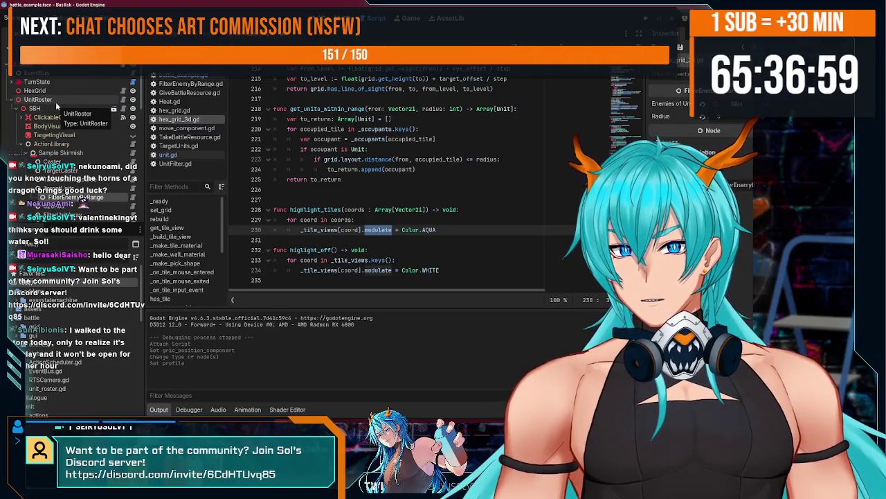
{"action": "scroll", "coordinate": [70, 103], "scroll_direction": "down", "scroll_amount": 3}
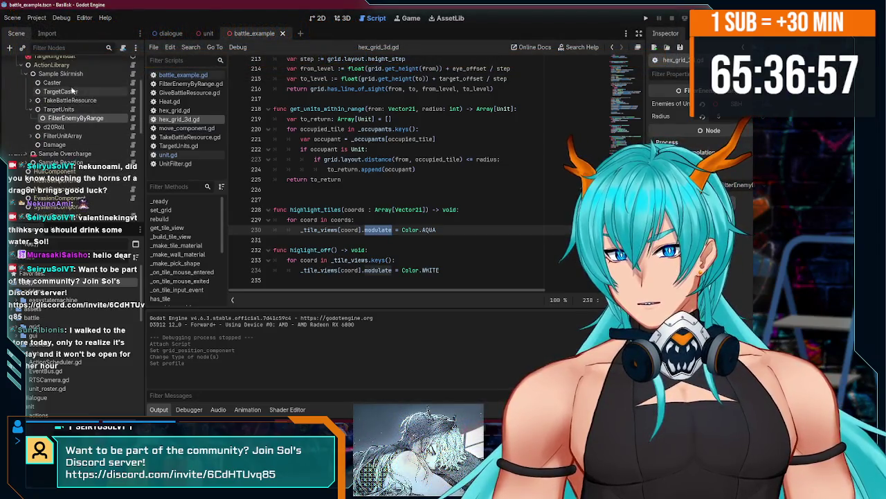
{"action": "left_click", "coordinate": [28, 74]}
Create an Action child node under ActionLibrary and name it Sample Move.
{"action": "left_click", "coordinate": [61, 84]}
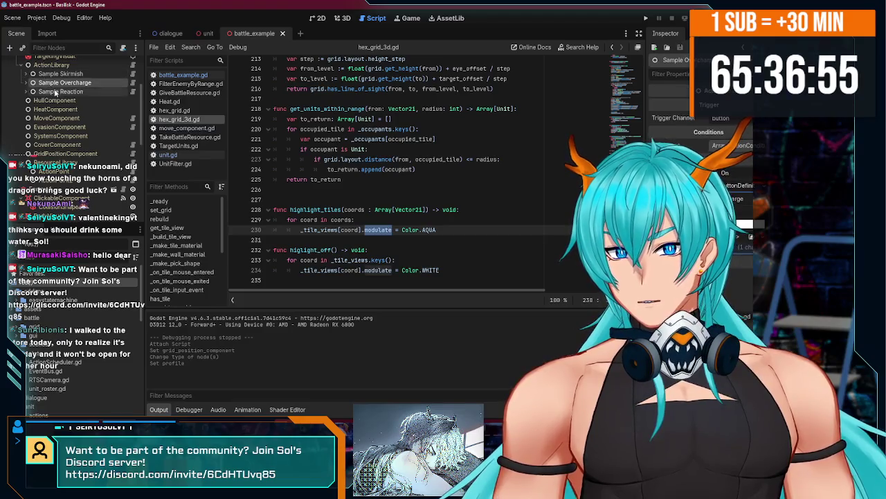
{"action": "scroll", "coordinate": [55, 90], "scroll_direction": "up", "scroll_amount": 1}
{"action": "right_click", "coordinate": [63, 85]}
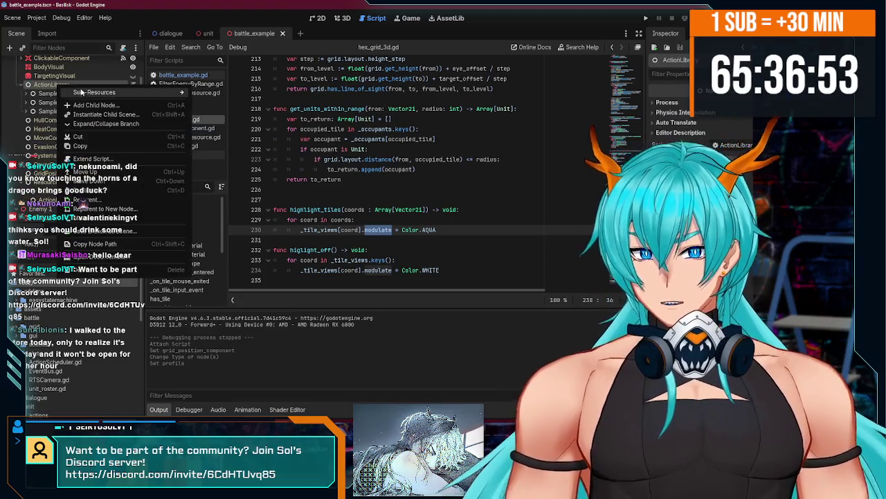
{"action": "left_click", "coordinate": [90, 105]}
{"action": "type", "text": "action"}
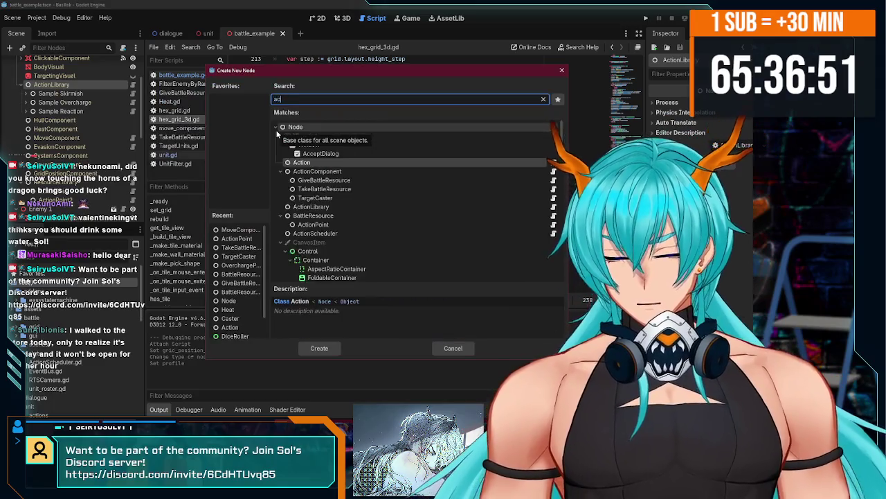
{"action": "double_click", "coordinate": [305, 135]}
{"action": "type", "text": "Sample Move"}
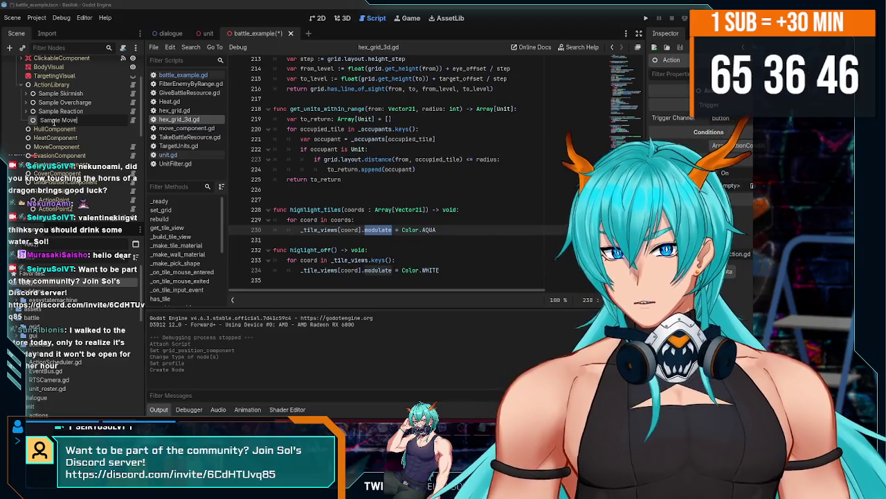
{"action": "type", "text": "Move"}
{"action": "key", "text": "Return"}
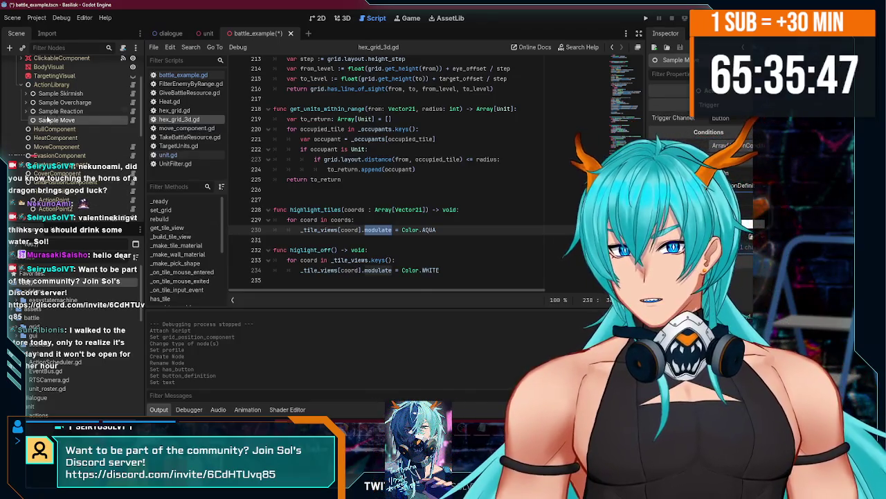
{"action": "right_click", "coordinate": [67, 123]}
Add a Caster child node under Sample Move.
{"action": "left_click", "coordinate": [97, 130]}
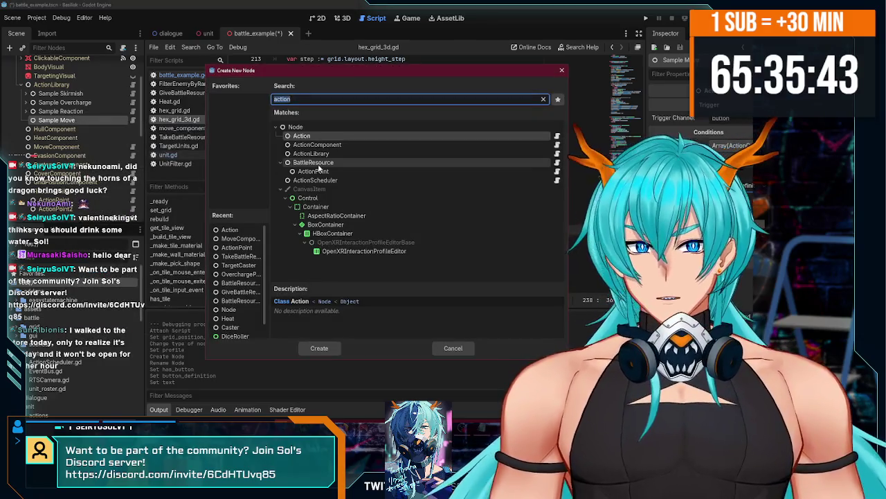
{"action": "type", "text": "cast"}
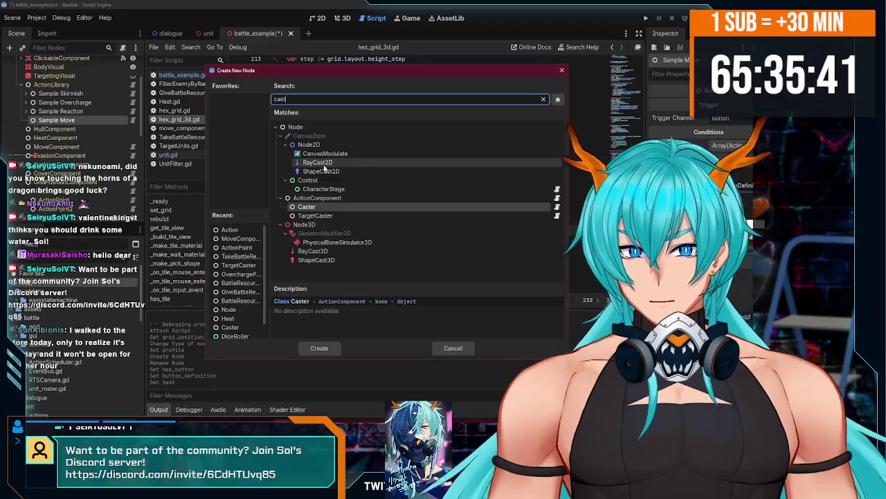
{"action": "double_click", "coordinate": [308, 210]}
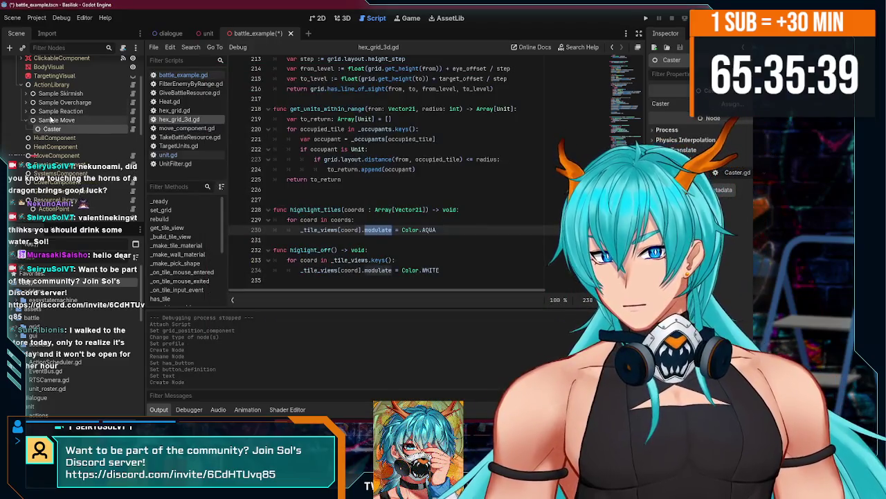
Add a TargetCaster child node under Sample Move, then inspect both new nodes.
{"action": "right_click", "coordinate": [54, 122]}
{"action": "left_click", "coordinate": [97, 139]}
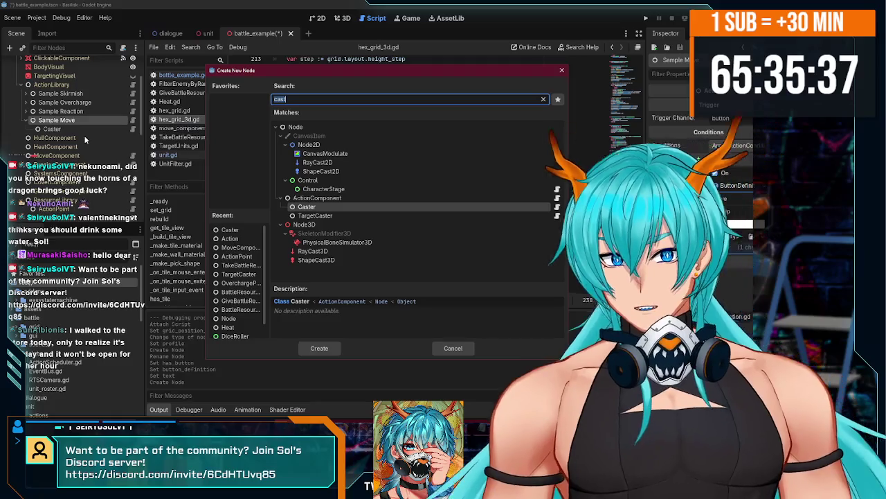
{"action": "left_click", "coordinate": [340, 215]}
{"action": "double_click", "coordinate": [340, 215]}
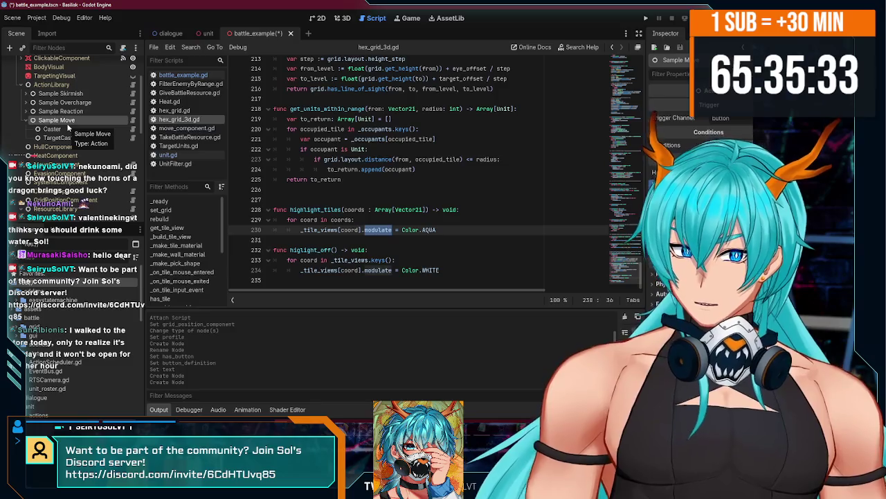
{"action": "left_click", "coordinate": [90, 130]}
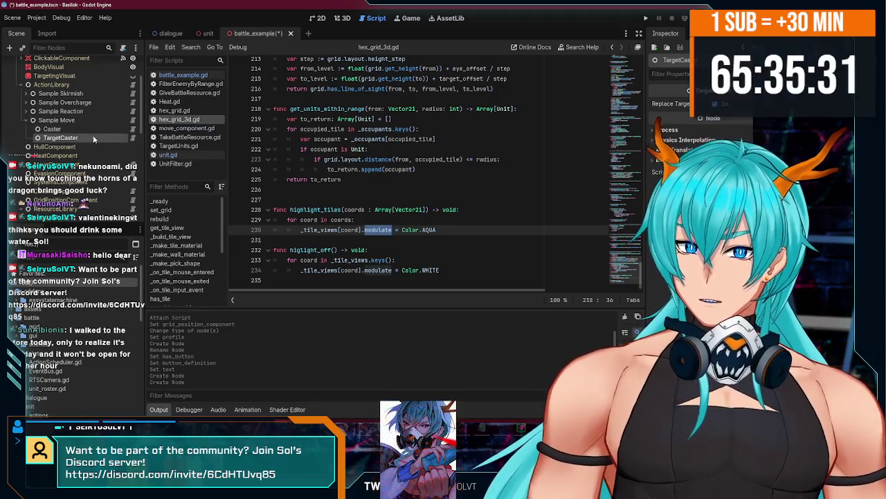
{"action": "left_click", "coordinate": [94, 136]}
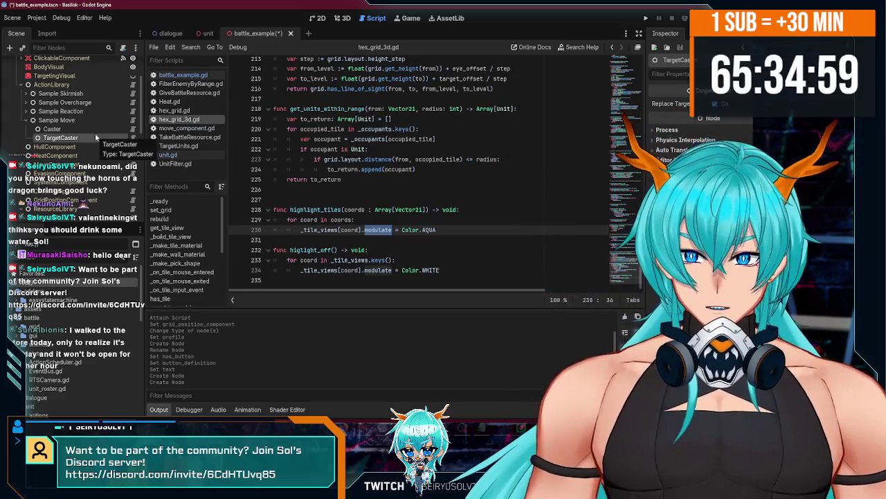
{"action": "left_click", "coordinate": [97, 129]}
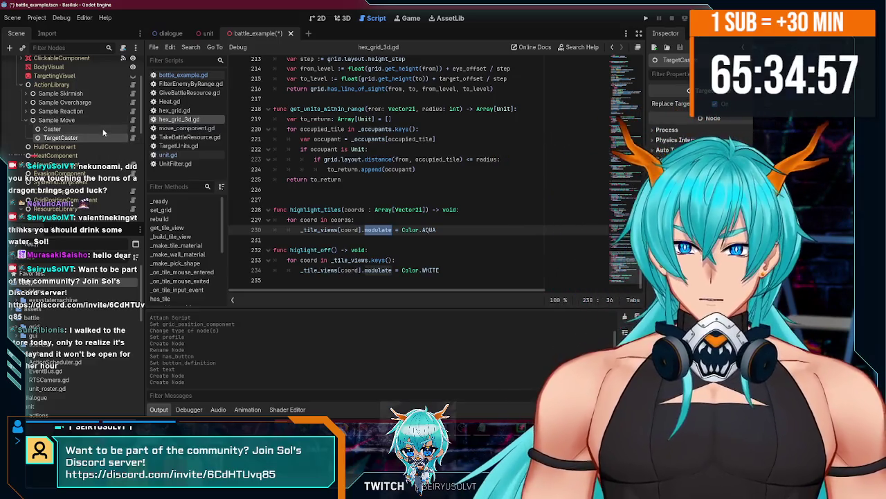
Assign a roster unit as the Caster's caster, then review TargetCaster and Sample Move.
{"action": "left_click", "coordinate": [744, 103]}
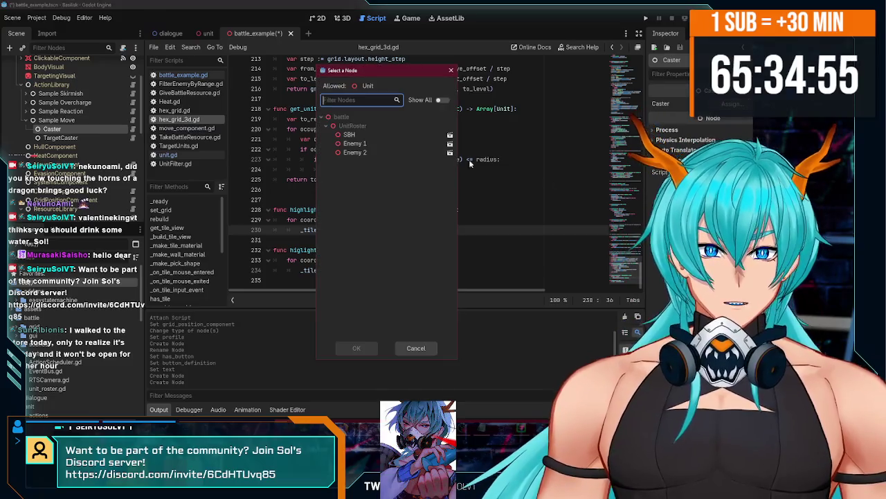
{"action": "double_click", "coordinate": [347, 136]}
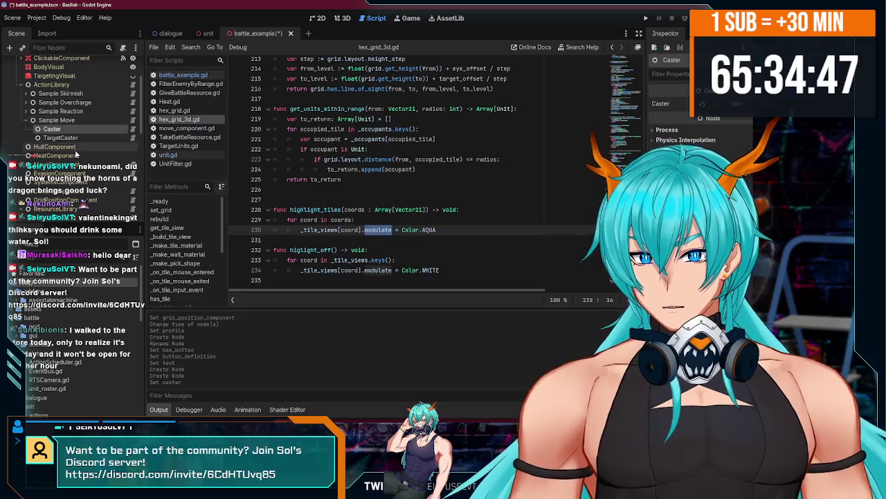
{"action": "scroll", "coordinate": [76, 155], "scroll_direction": "down", "scroll_amount": 1}
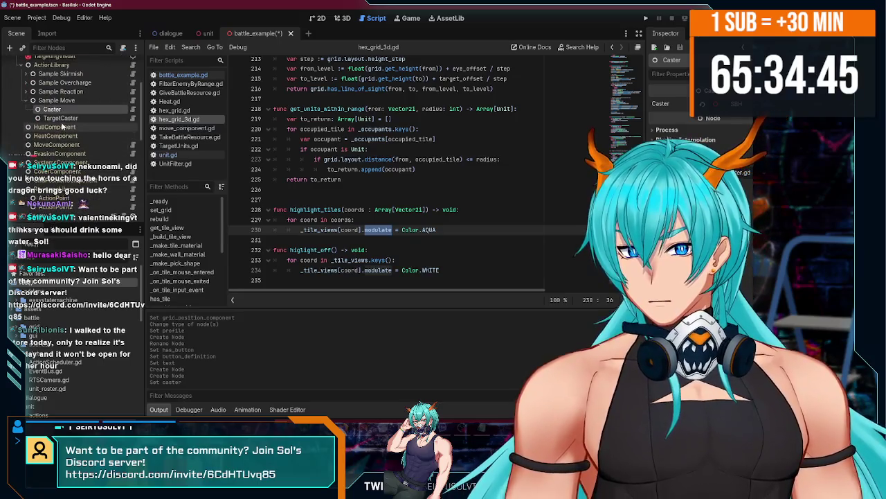
{"action": "left_click", "coordinate": [63, 119]}
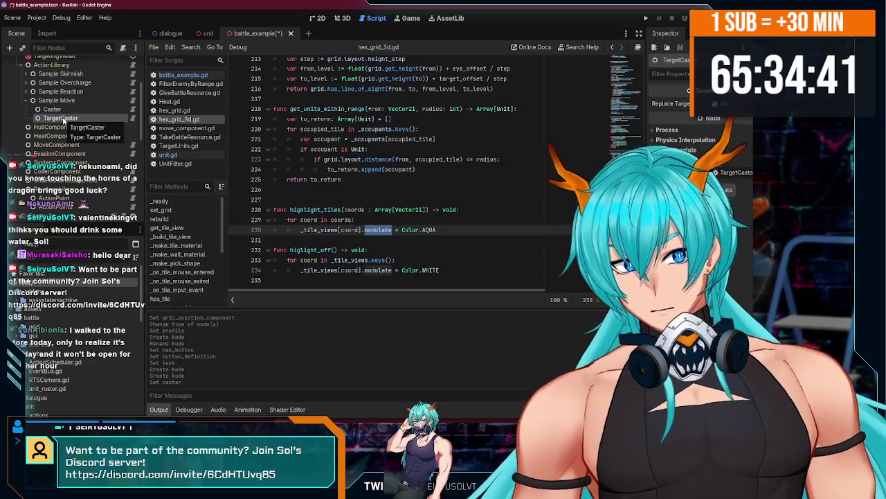
{"action": "left_click", "coordinate": [59, 101]}
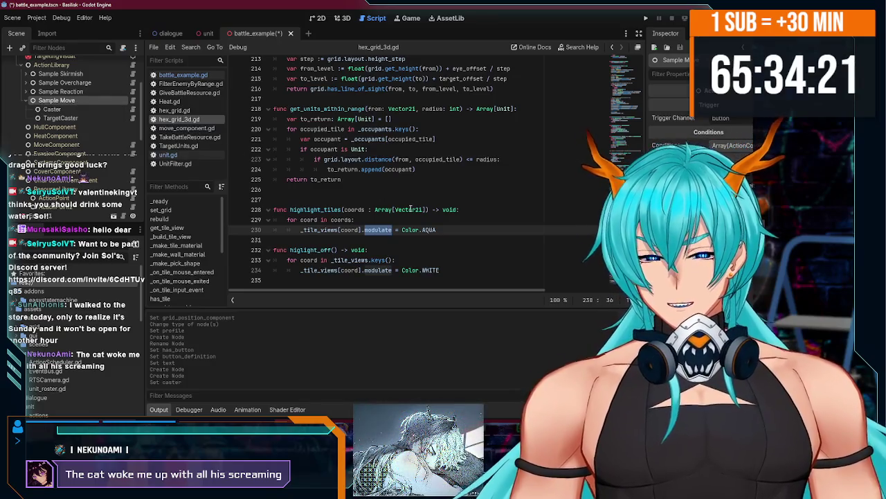
{"action": "mouse_move", "coordinate": [411, 209]}
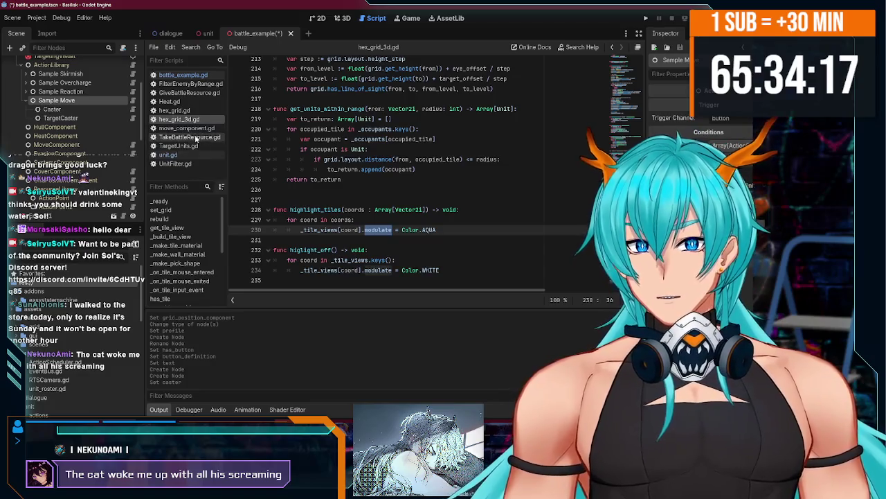
{"action": "scroll", "coordinate": [320, 202], "scroll_direction": "up", "scroll_amount": 8}
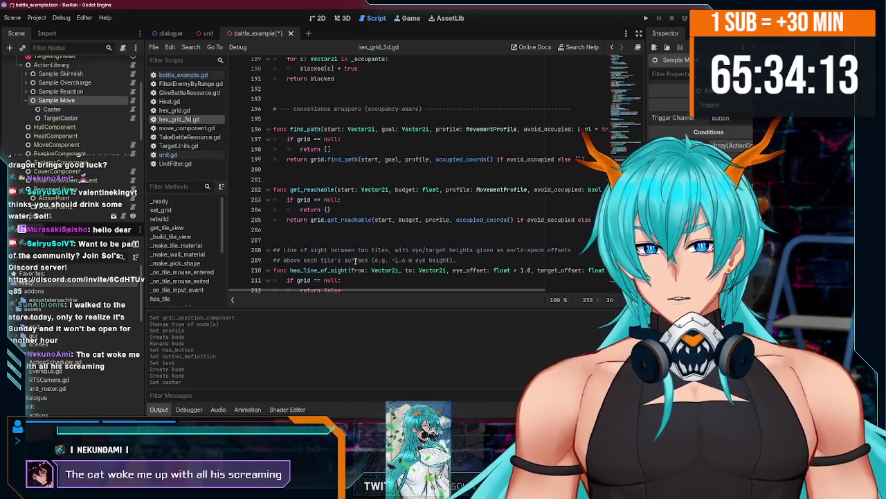
{"action": "mouse_move", "coordinate": [364, 292]}
{"action": "left_mouse_down"}
{"action": "mouse_move", "coordinate": [392, 291]}
{"action": "mouse_move", "coordinate": [325, 291]}
{"action": "left_mouse_up"}
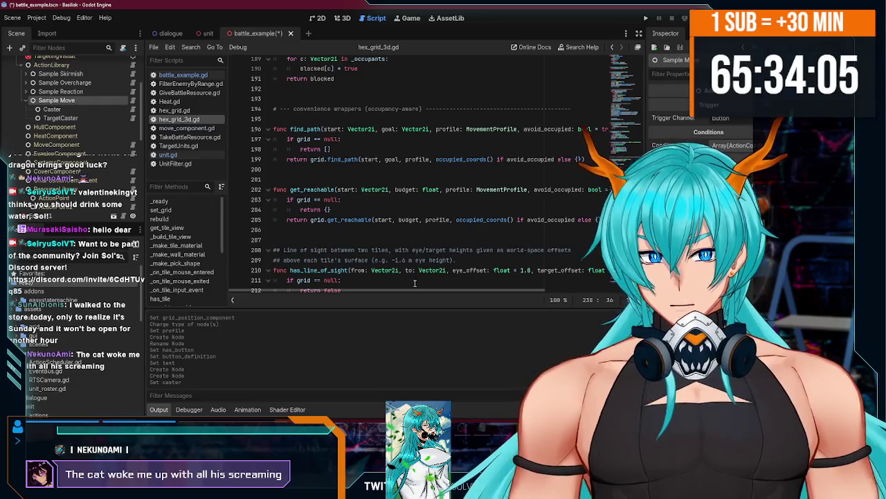
{"action": "mouse_move", "coordinate": [409, 288]}
{"action": "left_mouse_down"}
{"action": "mouse_move", "coordinate": [489, 295]}
{"action": "mouse_move", "coordinate": [394, 296]}
{"action": "left_mouse_up"}
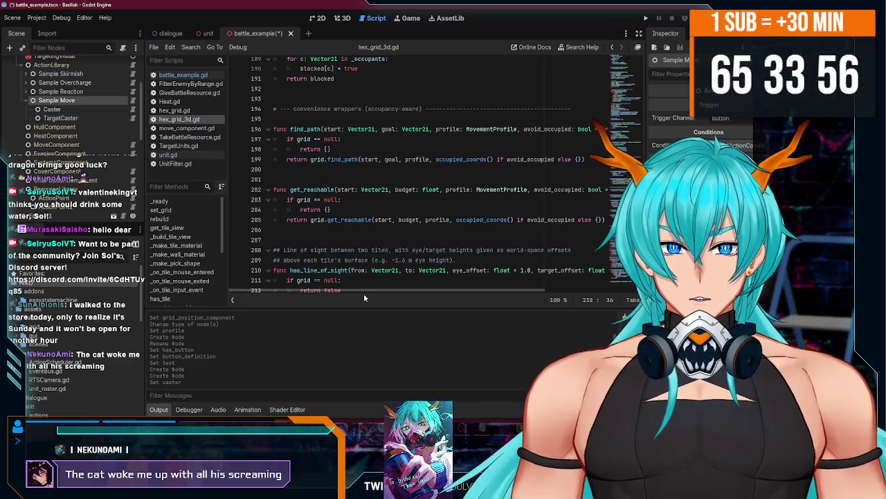
{"action": "double_click", "coordinate": [349, 189]}
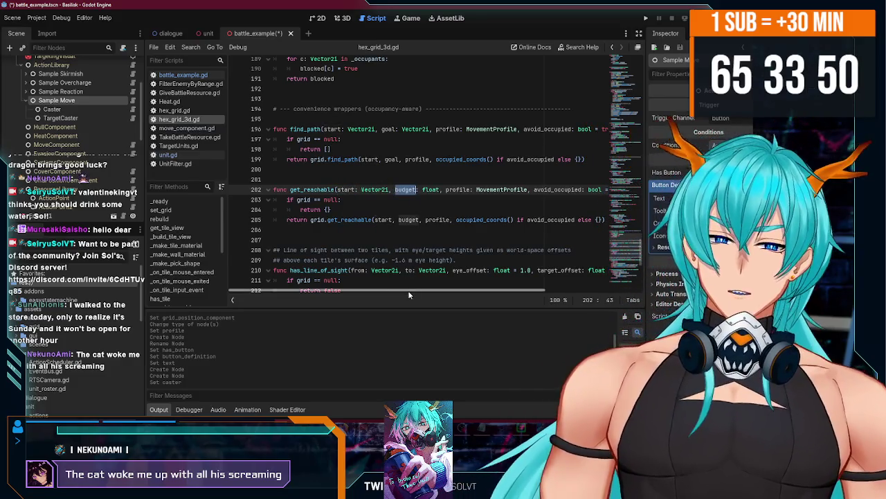
{"action": "left_click_drag", "start_coordinate": [408, 293], "coordinate": [509, 304]}
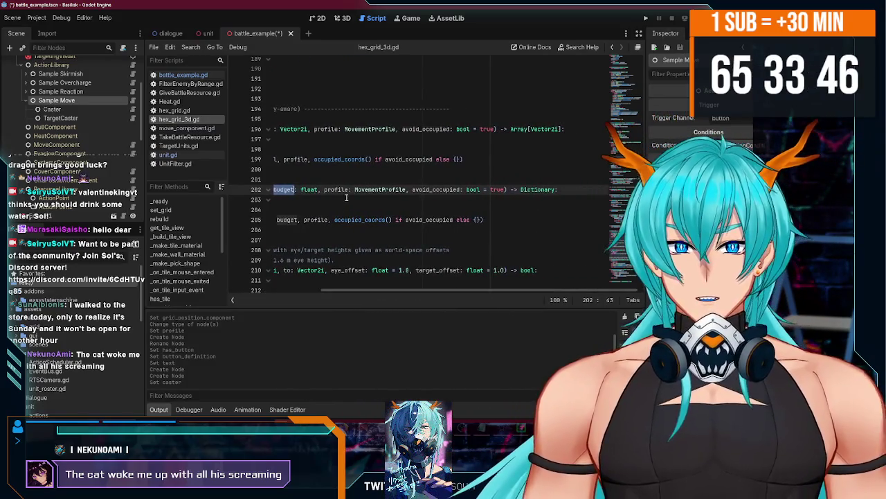
{"action": "left_click_drag", "start_coordinate": [354, 190], "coordinate": [406, 189]}
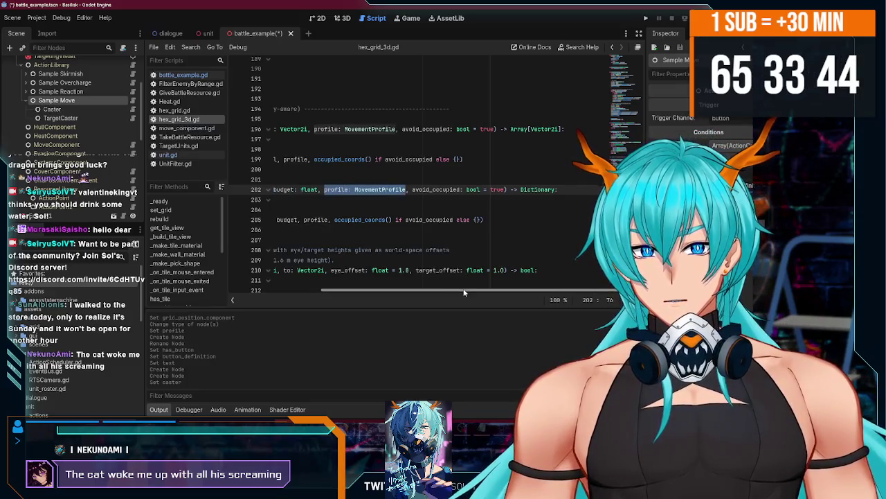
{"action": "left_click_drag", "start_coordinate": [463, 292], "coordinate": [360, 295]}
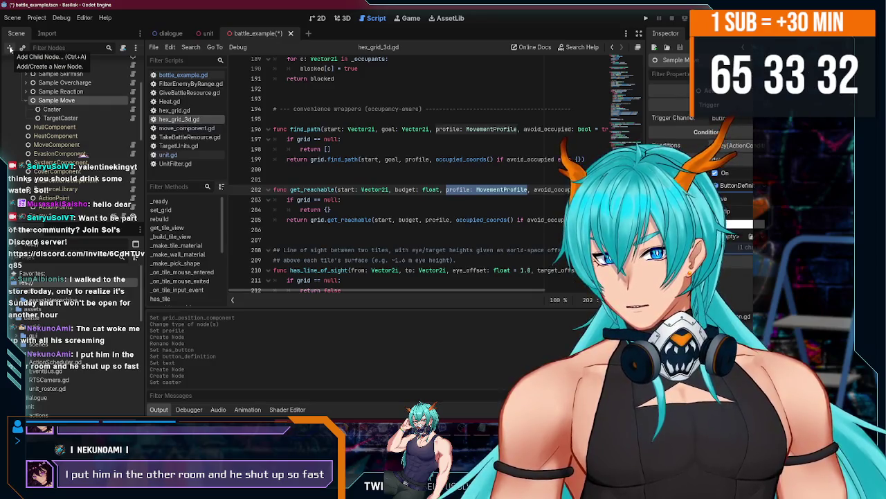
{"action": "left_click", "coordinate": [10, 47]}
Add a plain Node under Sample Move and attach a new Move.gd script to it.
{"action": "left_click", "coordinate": [298, 127]}
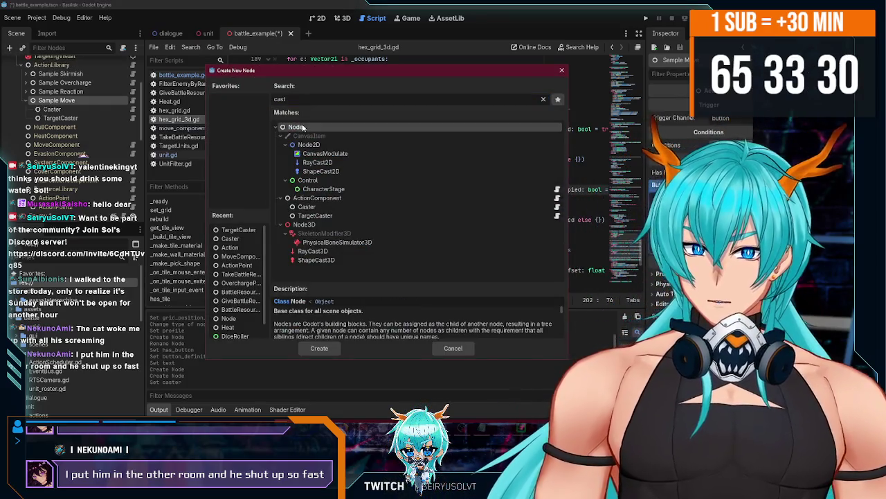
{"action": "double_click", "coordinate": [299, 127]}
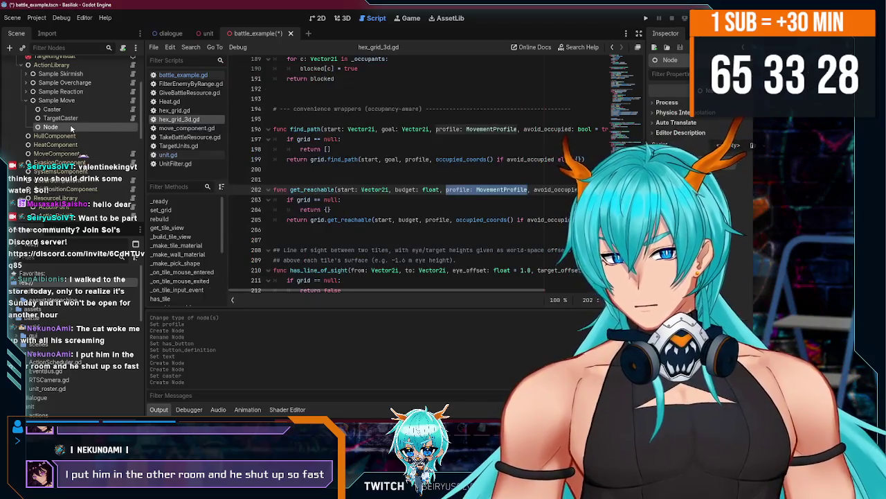
{"action": "right_click", "coordinate": [74, 126]}
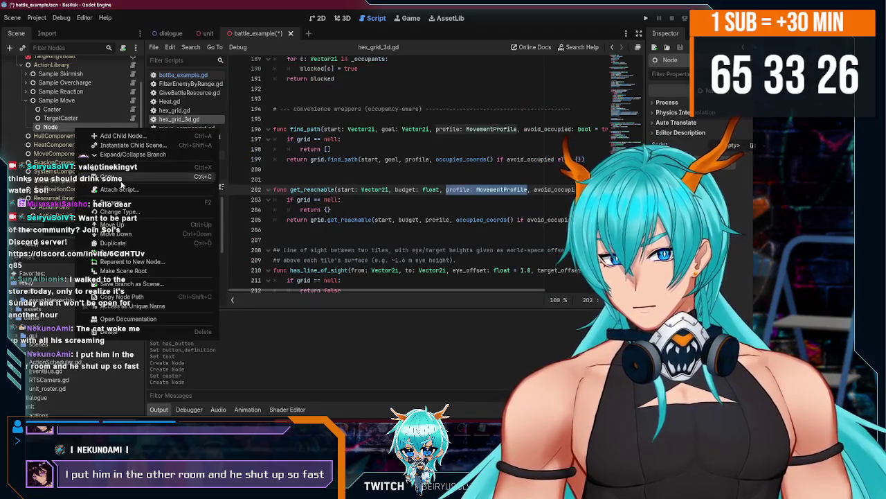
{"action": "right_click", "coordinate": [64, 127]}
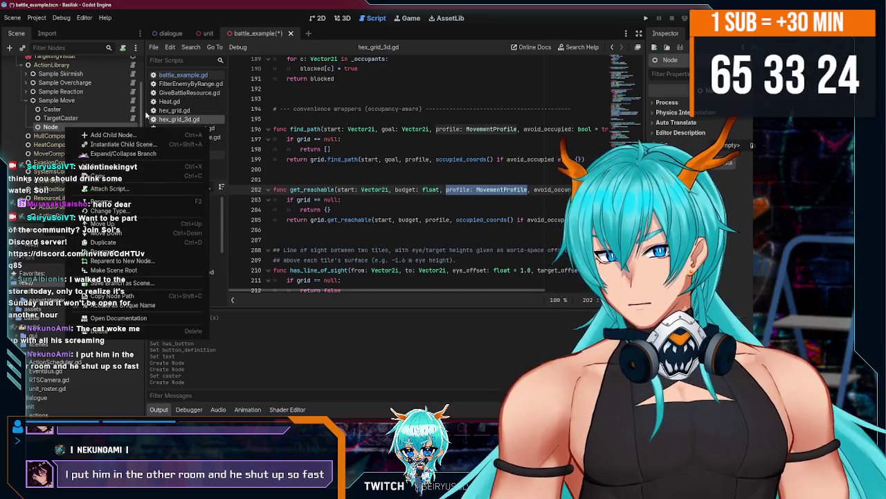
{"action": "left_click", "coordinate": [154, 47]}
{"action": "left_click", "coordinate": [172, 59]}
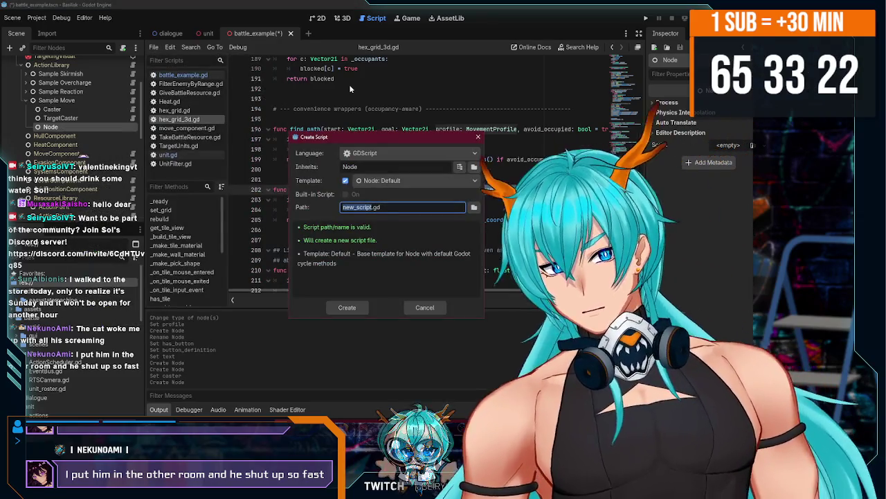
{"action": "key", "text": "Return"}
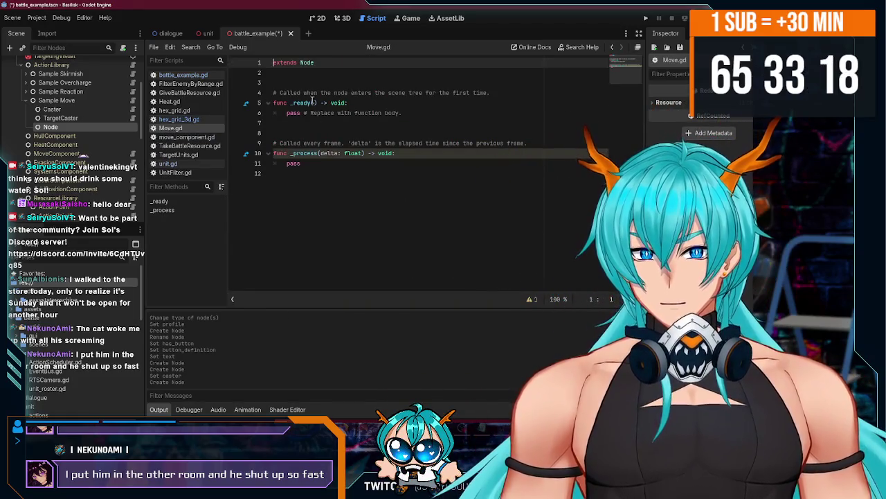
Replace the template with 'extends ActionComponent' and 'class_name Move', save, and begin a path variable.
{"action": "left_click_drag", "start_coordinate": [306, 188], "coordinate": [301, 62]}
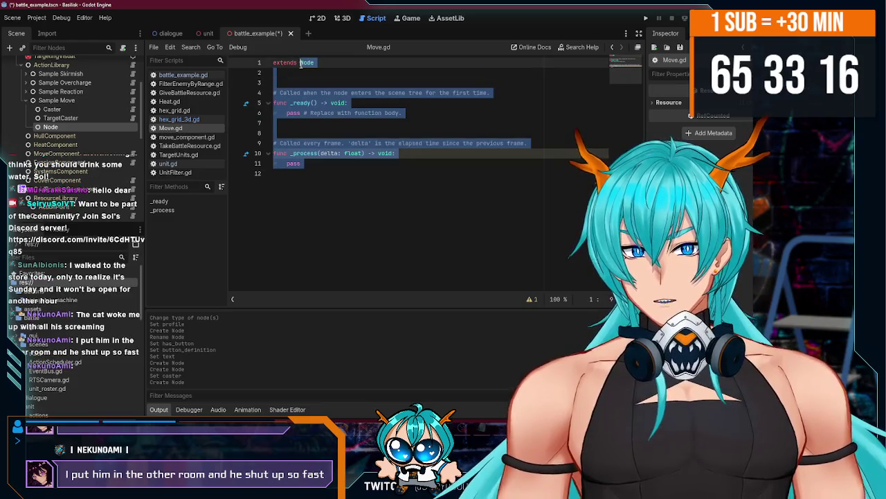
{"action": "key", "text": "BackSpace"}
{"action": "type", "text": "ctionC"}
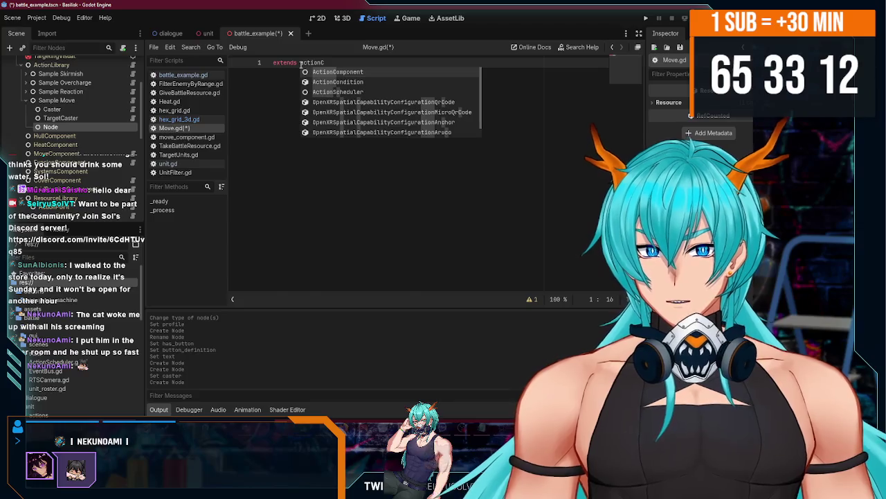
{"action": "key", "text": "Return"}
{"action": "key", "text": "Return"}
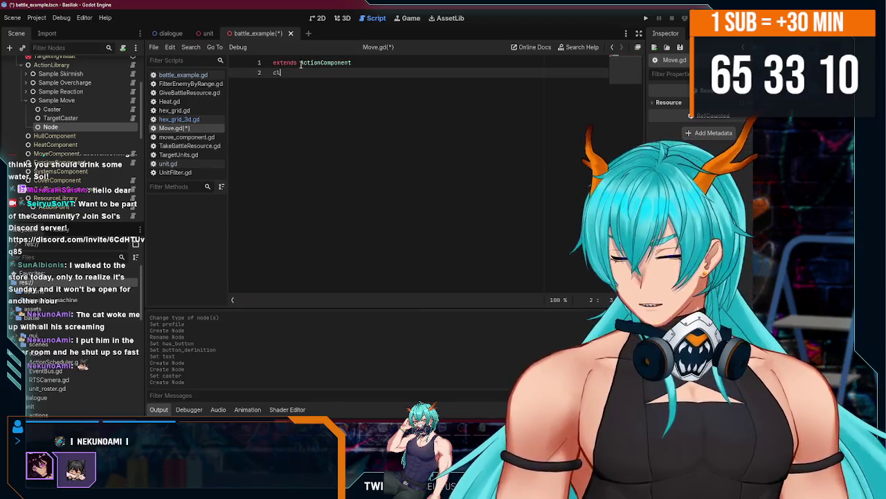
{"action": "type", "text": "ass_name "}
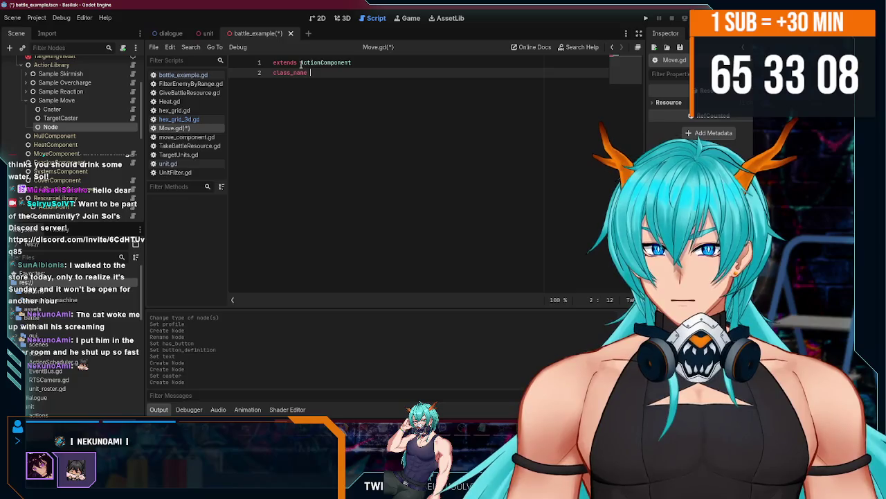
{"action": "type", "text": "Move"}
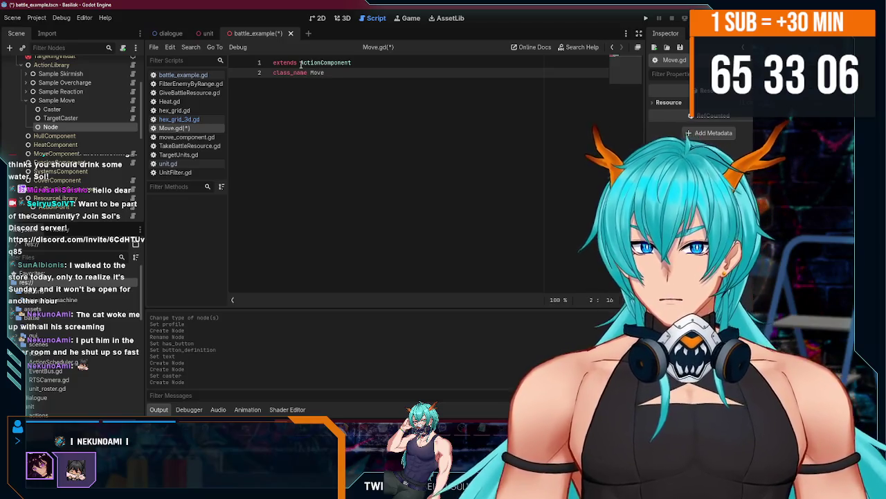
{"action": "key", "text": "Return"}
{"action": "key", "text": "ctrl+s"}
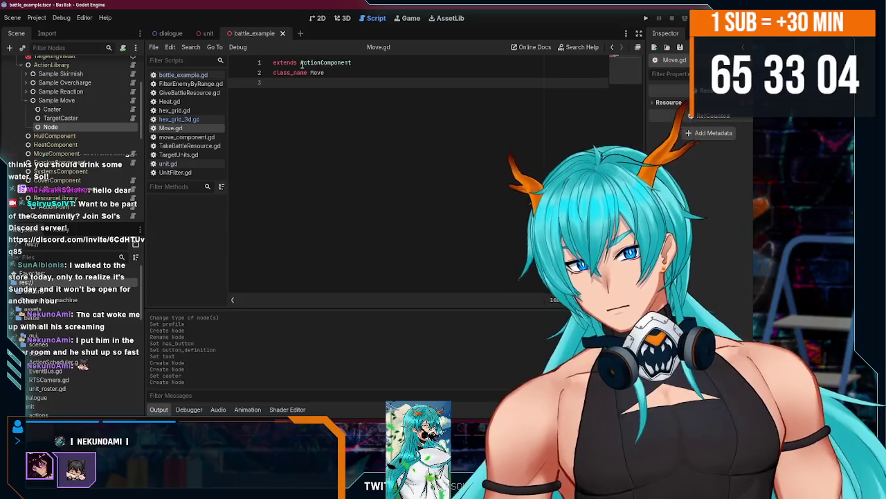
{"action": "key", "text": "Return"}
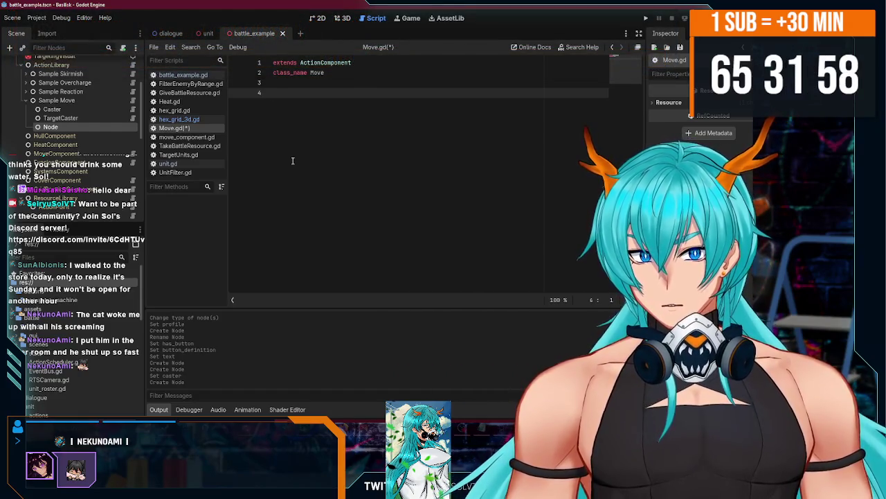
{"action": "type", "text": "var "}
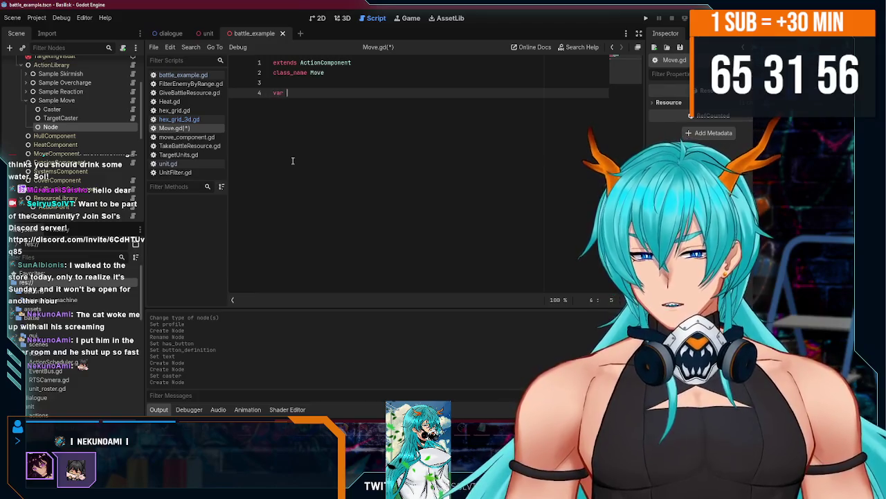
{"action": "type", "text": "path :"}
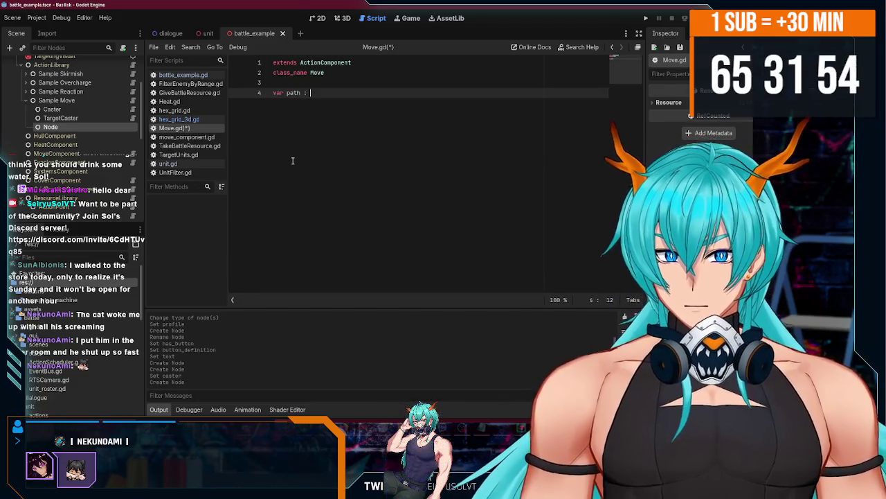
{"action": "type", "text": " Array[V"}
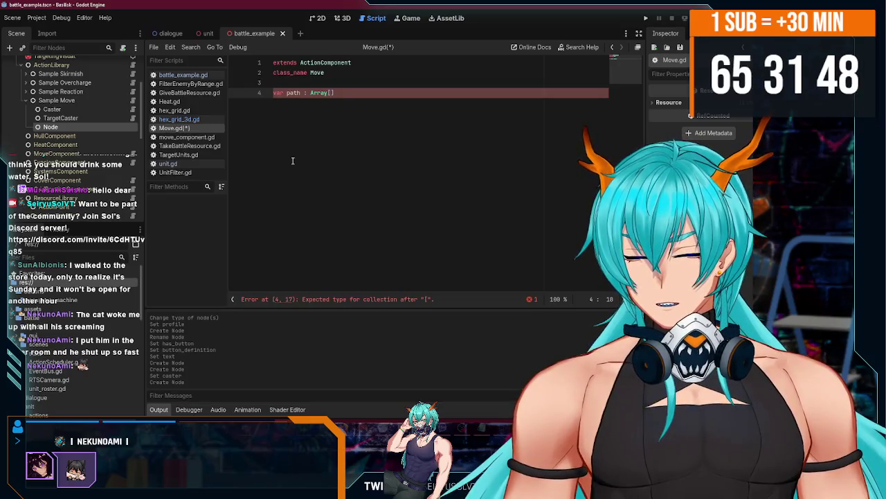
{"action": "type", "text": "ector2i]"}
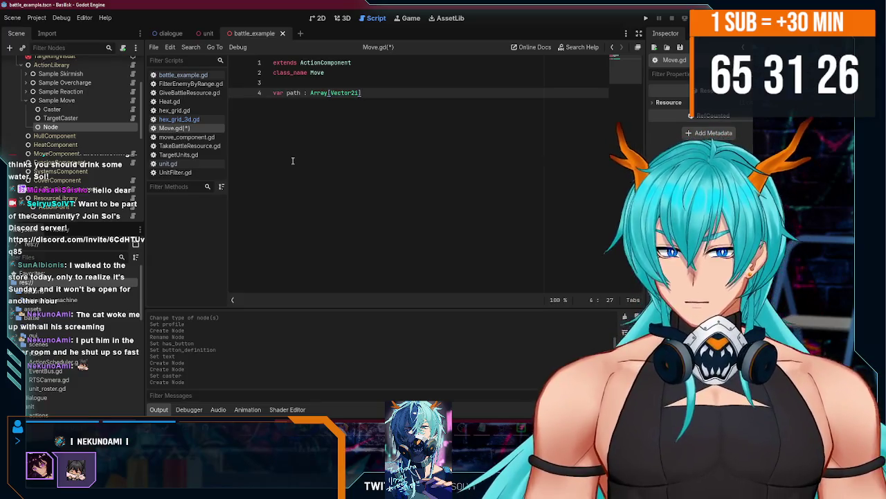
Add two blank lines below the 'var path : Array[Vector2i]' declaration.
{"action": "key", "text": "Return"}
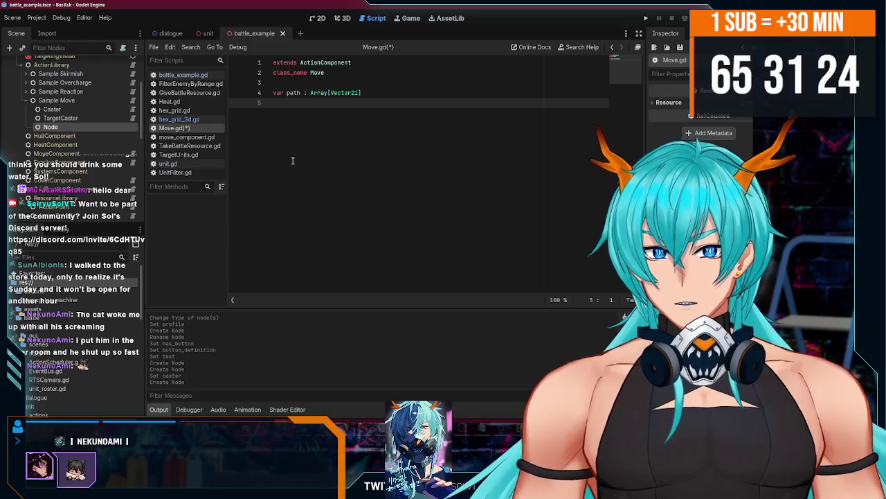
{"action": "key", "text": "Return"}
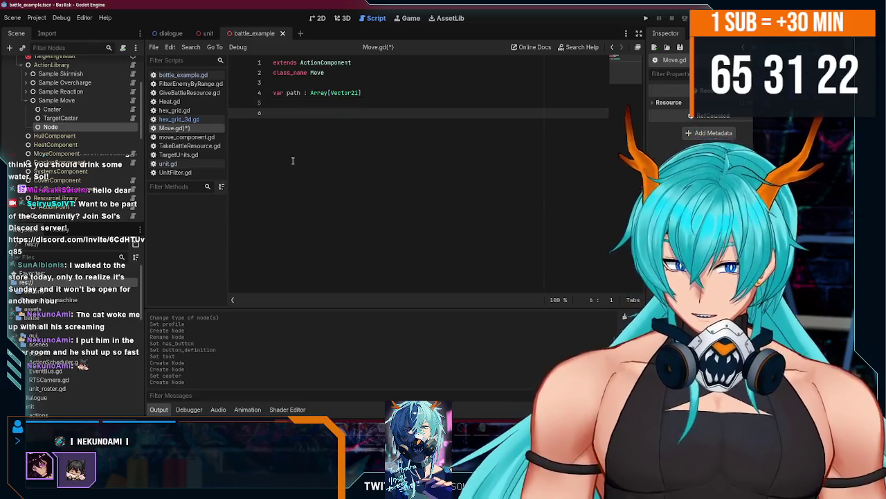
Add func execute(ctx: Dictionary) -> void to Move.gd, renaming its parameter to ctx.
{"action": "type", "text": "func execu"}
{"action": "key", "text": "Return"}
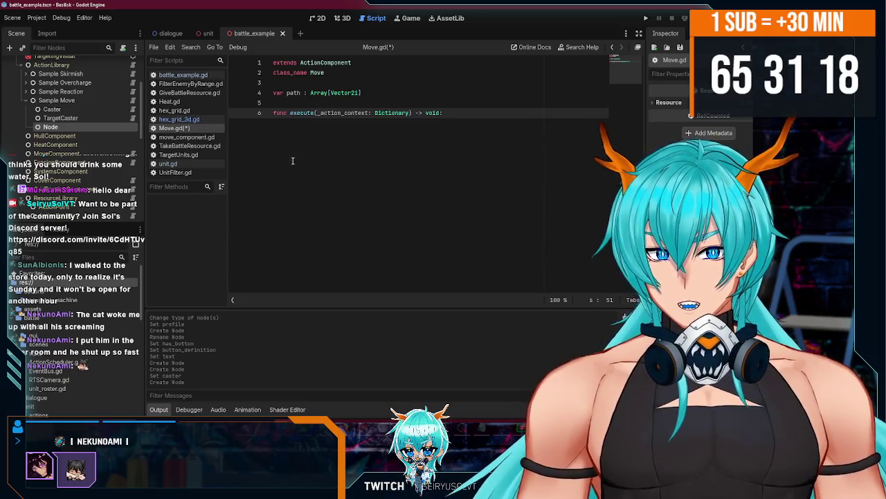
{"action": "double_click", "coordinate": [349, 113]}
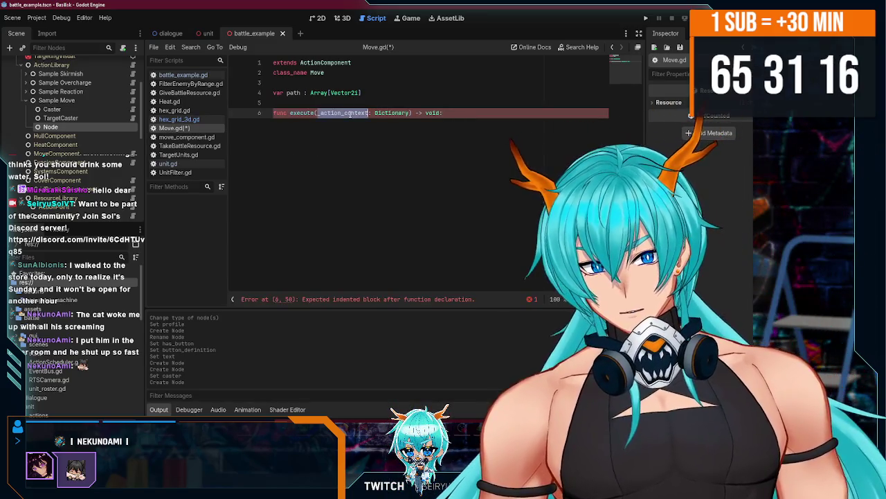
{"action": "type", "text": "c"}
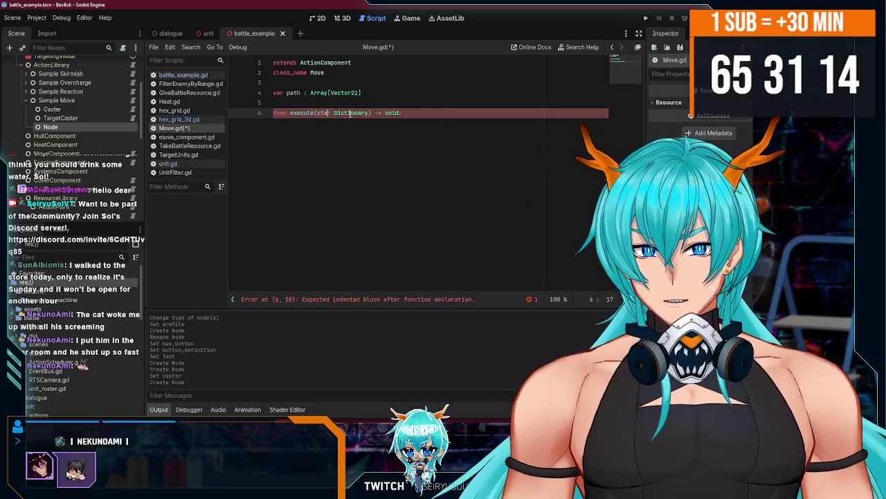
Start a 'for target in targets:' loop in execute and add blank lines below the path declaration.
{"action": "left_click", "coordinate": [423, 113]}
{"action": "key", "text": "Return"}
{"action": "type", "text": "for targe"}
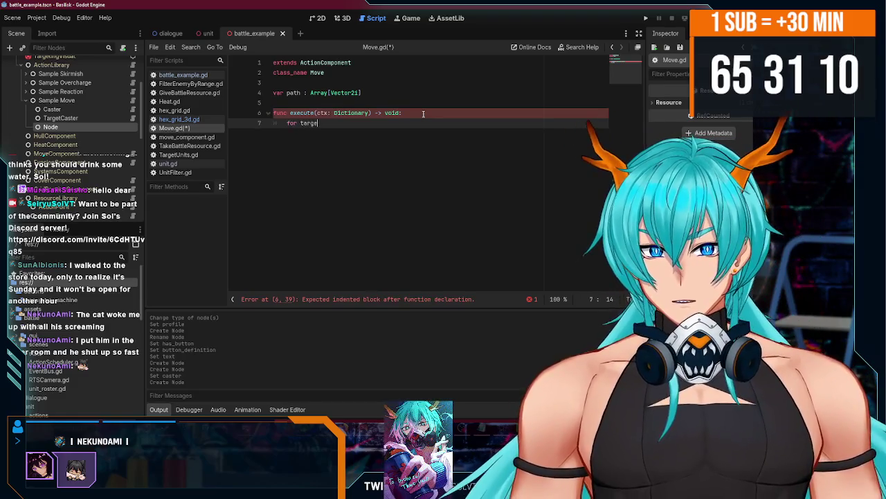
{"action": "type", "text": " tar"}
{"action": "type", "text": ":"}
{"action": "key", "text": "Return"}
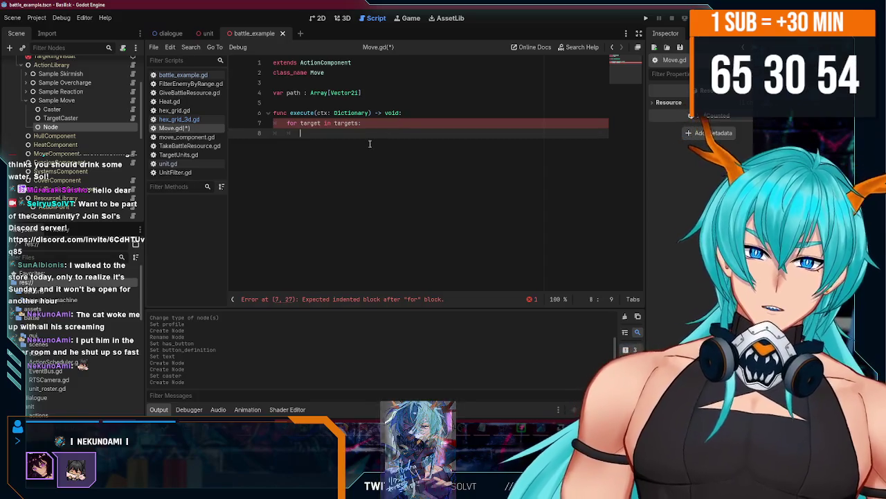
{"action": "left_click", "coordinate": [372, 92]}
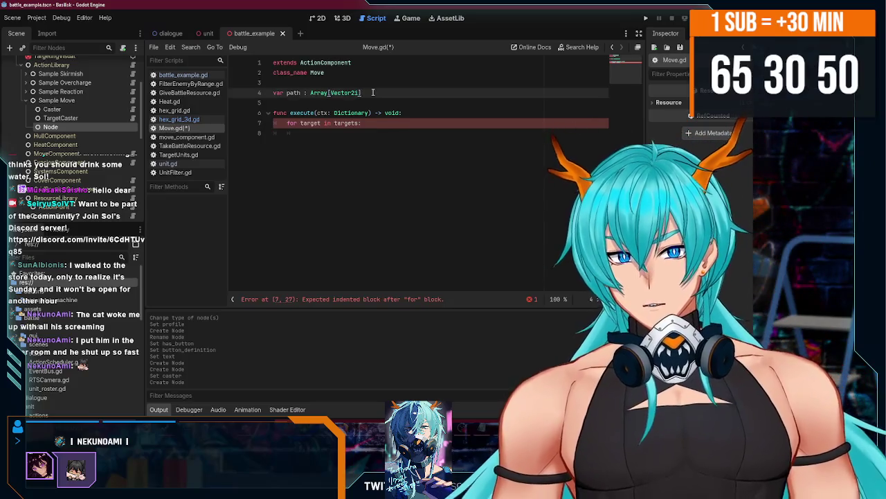
{"action": "key", "text": "Return"}
{"action": "key", "text": "Return"}
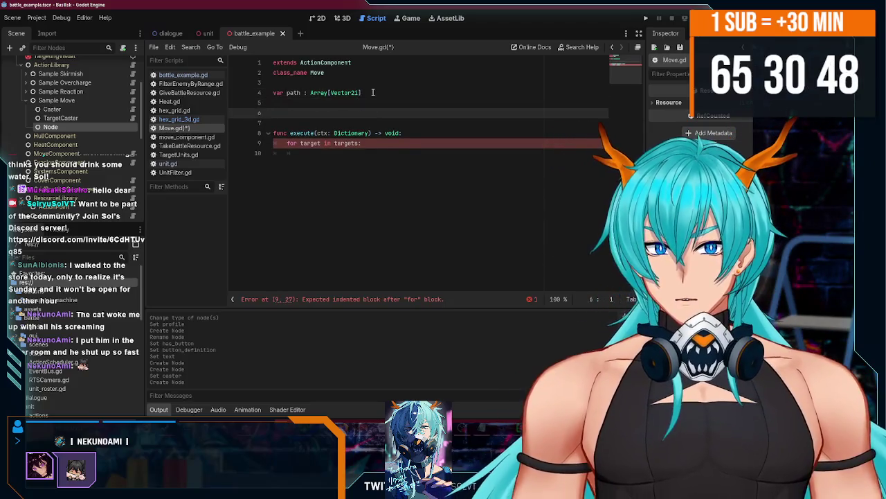
Declare var speed : float = 1.0 below the path variable and save Move.gd.
{"action": "type", "text": "varsp"}
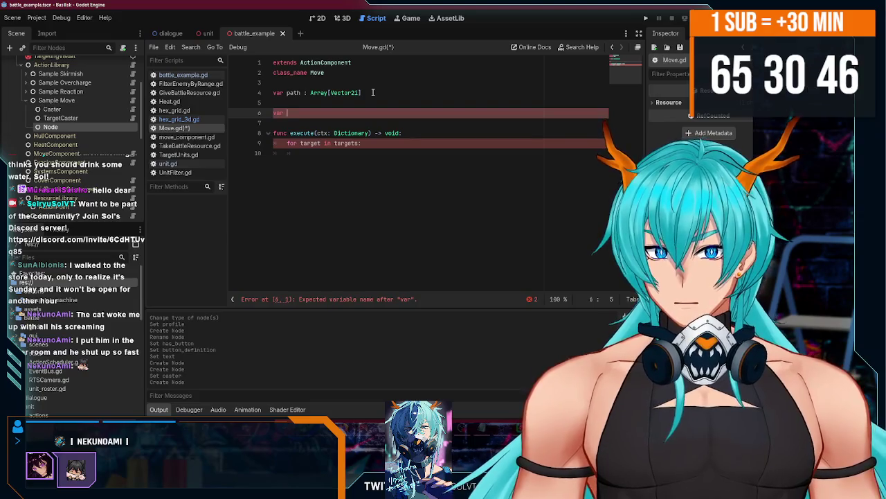
{"action": "type", "text": "eed :"}
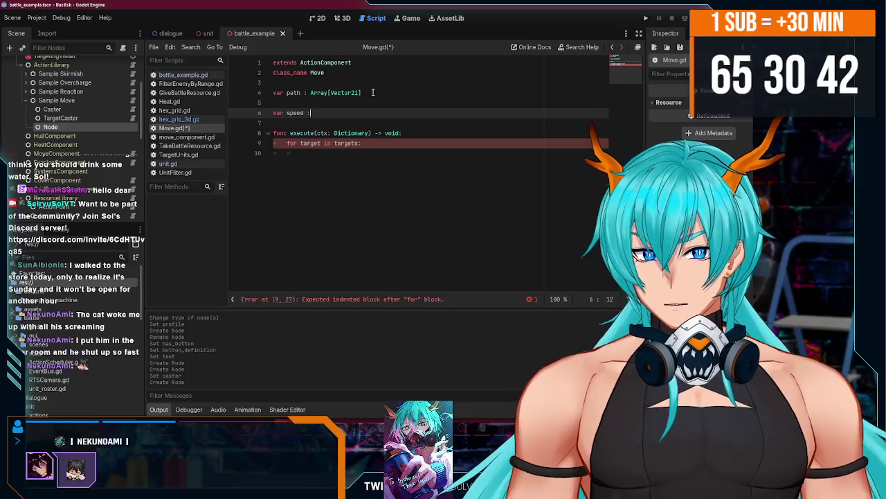
{"action": "type", "text": " float "}
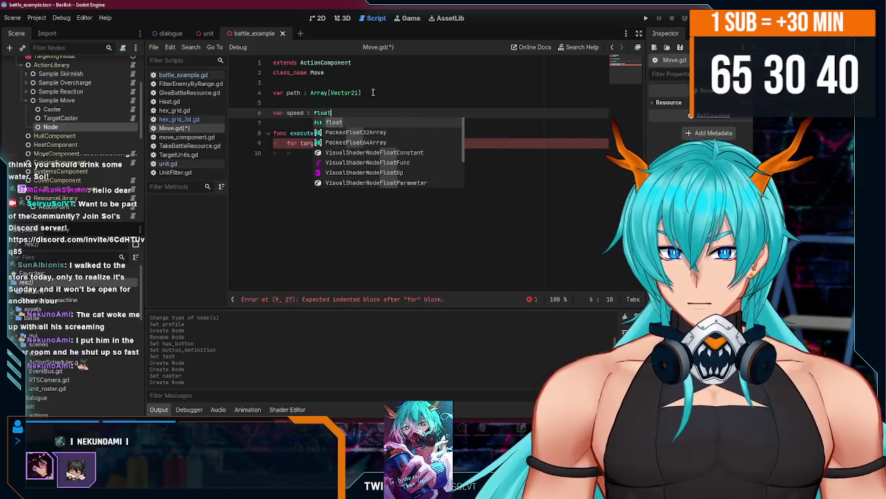
{"action": "type", "text": "= 1.0"}
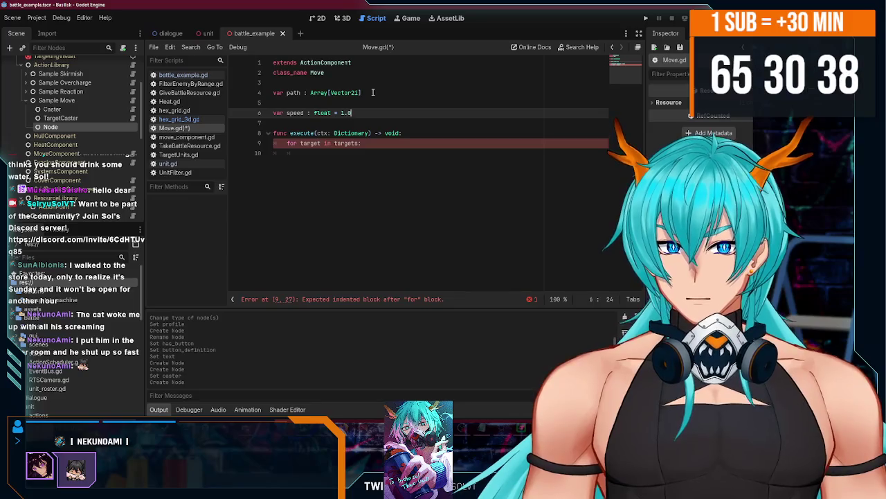
{"action": "left_click", "coordinate": [343, 158]}
{"action": "key", "text": "ctrl+s"}
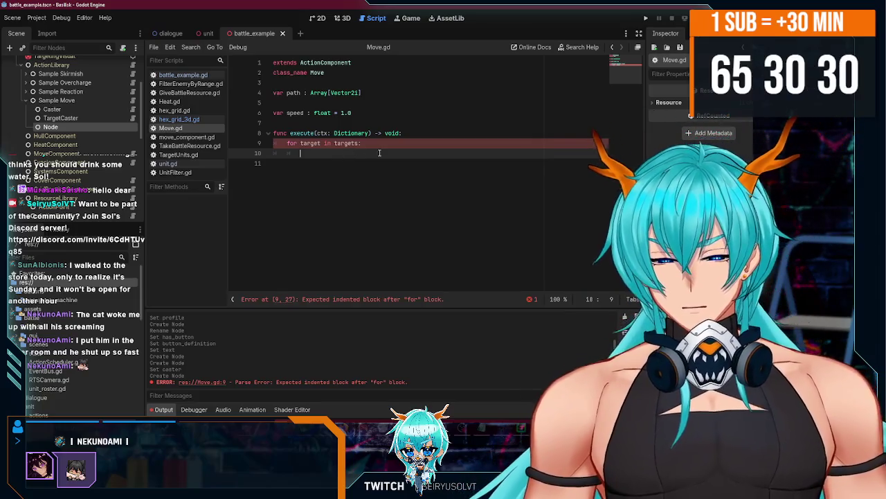
{"action": "left_click", "coordinate": [364, 112]}
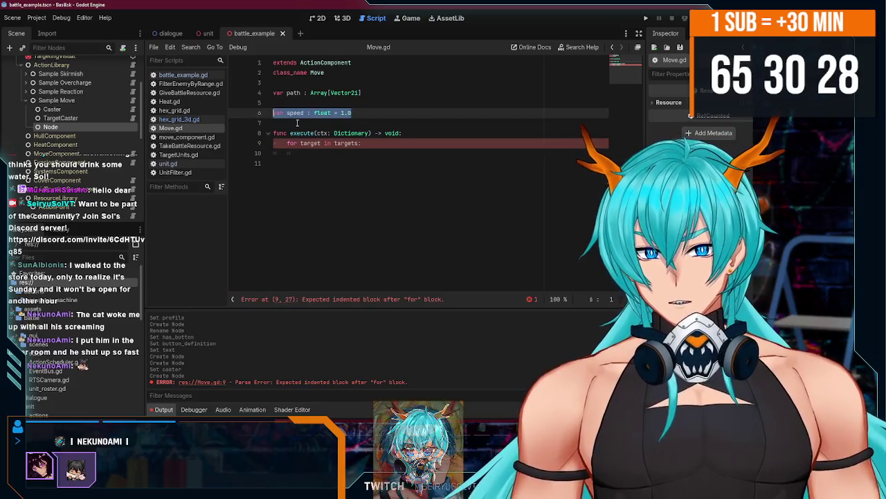
{"action": "left_click_drag", "start_coordinate": [364, 112], "coordinate": [252, 115]}
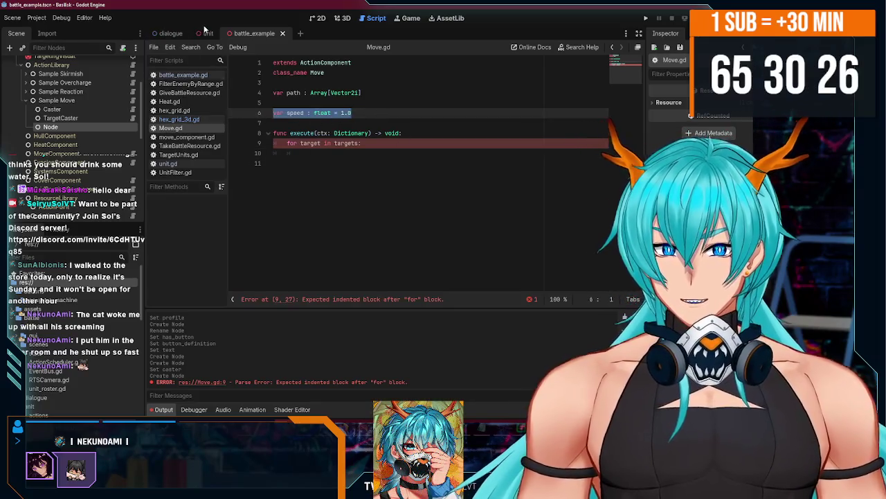
{"action": "left_click", "coordinate": [206, 34]}
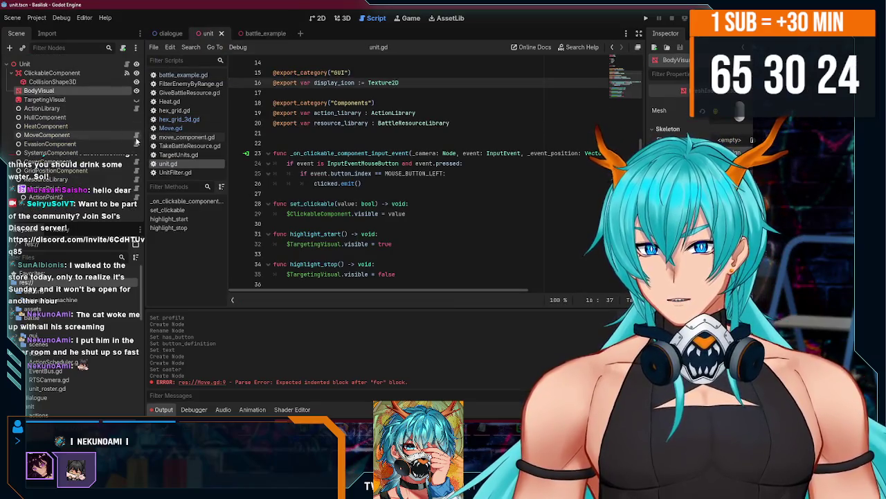
Change the type of the Node under Sample Move in battle_example to Move.
{"action": "left_click", "coordinate": [188, 136]}
{"action": "left_click", "coordinate": [261, 33]}
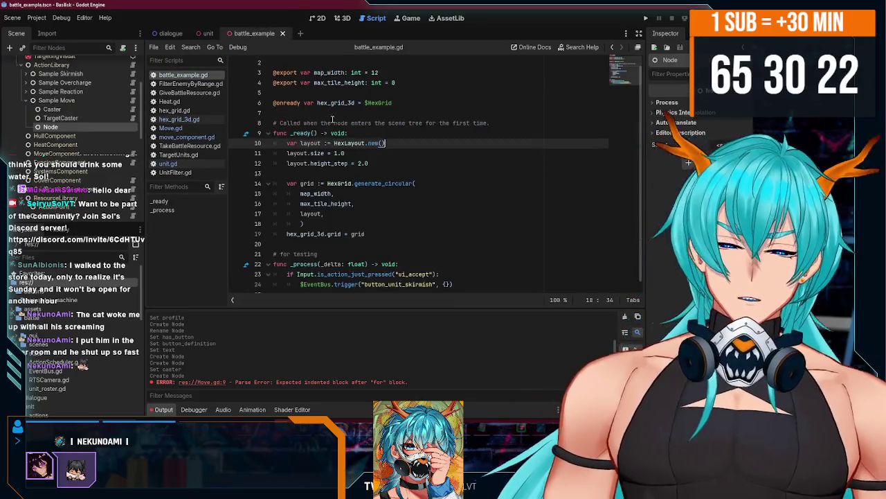
{"action": "right_click", "coordinate": [126, 126]}
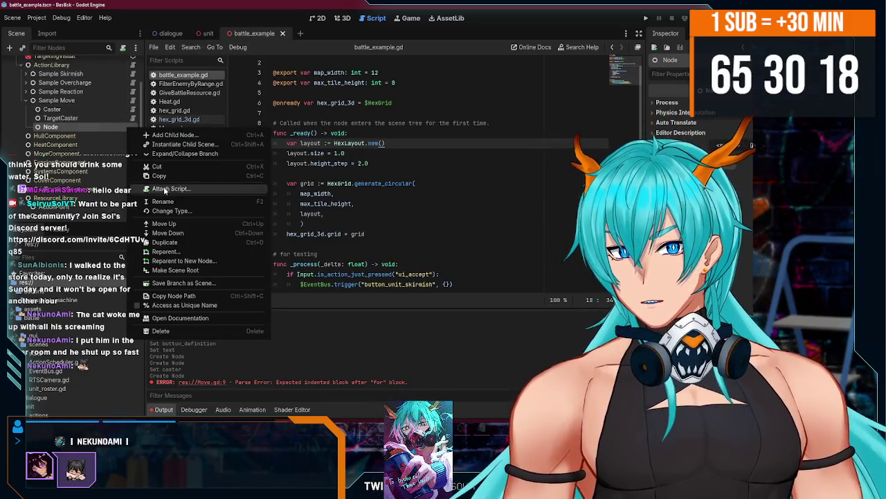
{"action": "left_click", "coordinate": [172, 212]}
{"action": "type", "text": "move"}
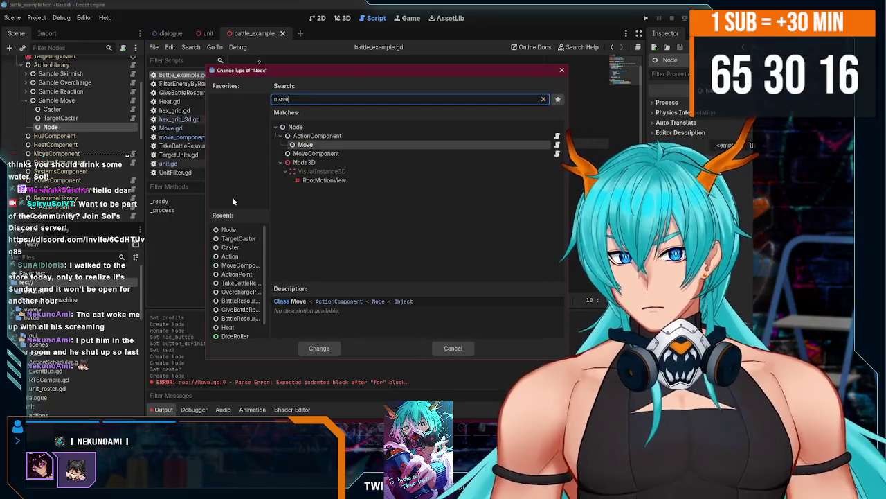
{"action": "double_click", "coordinate": [304, 144]}
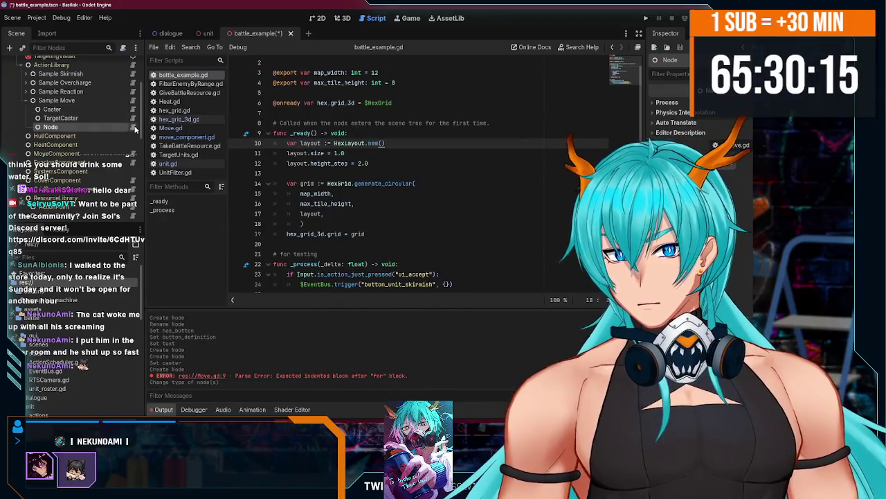
{"action": "left_click", "coordinate": [401, 148]}
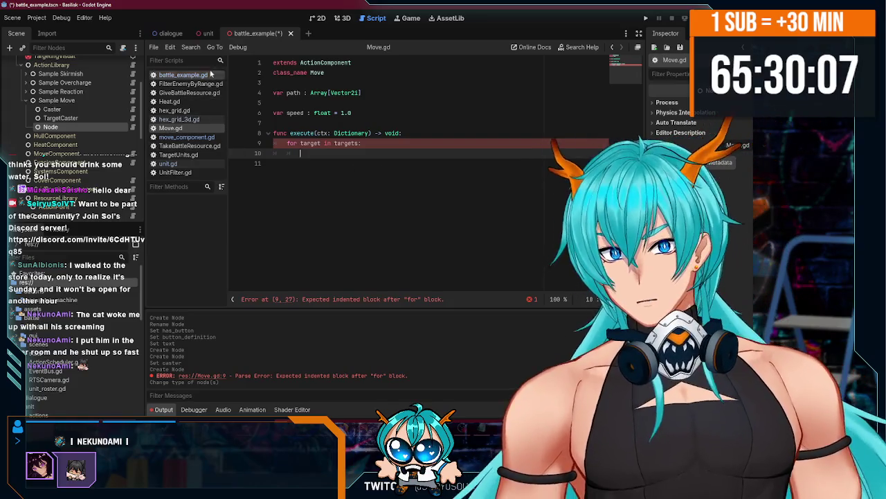
{"action": "left_click", "coordinate": [202, 34]}
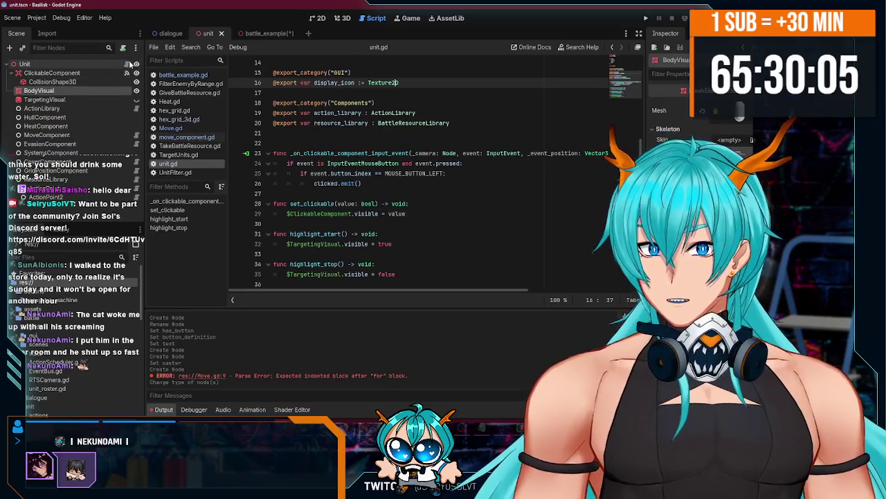
In unit.gd, add blank lines after highlight_stop, then remove them again.
{"action": "left_click", "coordinate": [127, 66]}
{"action": "left_click", "coordinate": [113, 66]}
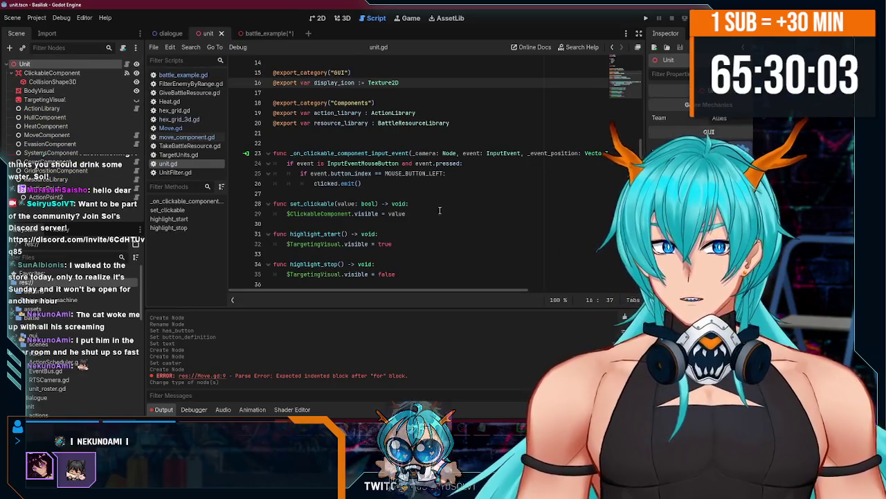
{"action": "left_click", "coordinate": [410, 276]}
{"action": "key", "text": "Return"}
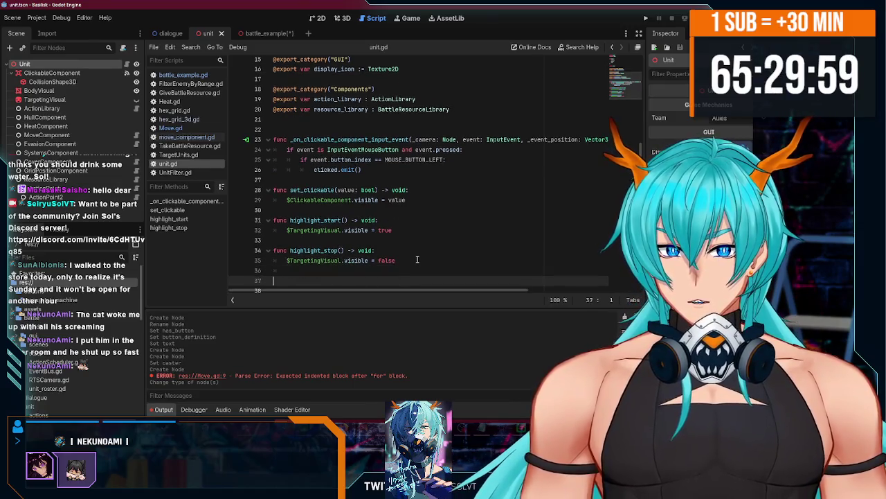
{"action": "key", "text": "BackSpace"}
{"action": "key", "text": "Return"}
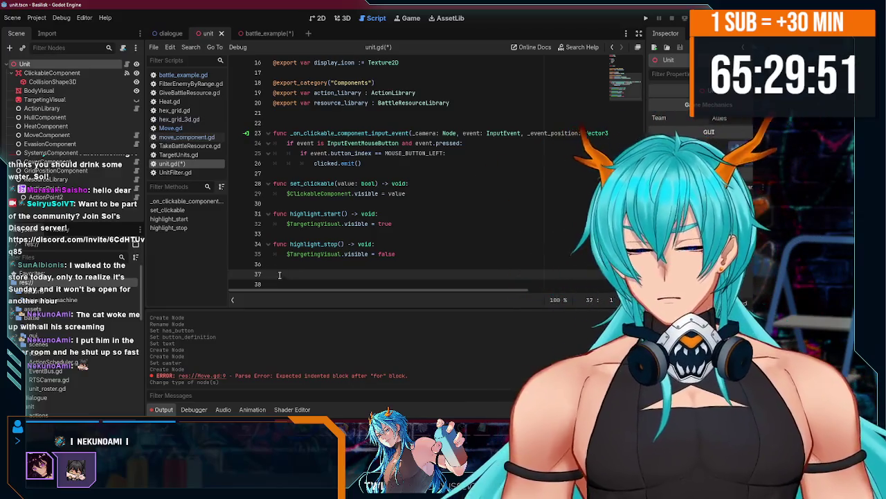
{"action": "key", "text": "BackSpace"}
{"action": "key", "text": "BackSpace"}
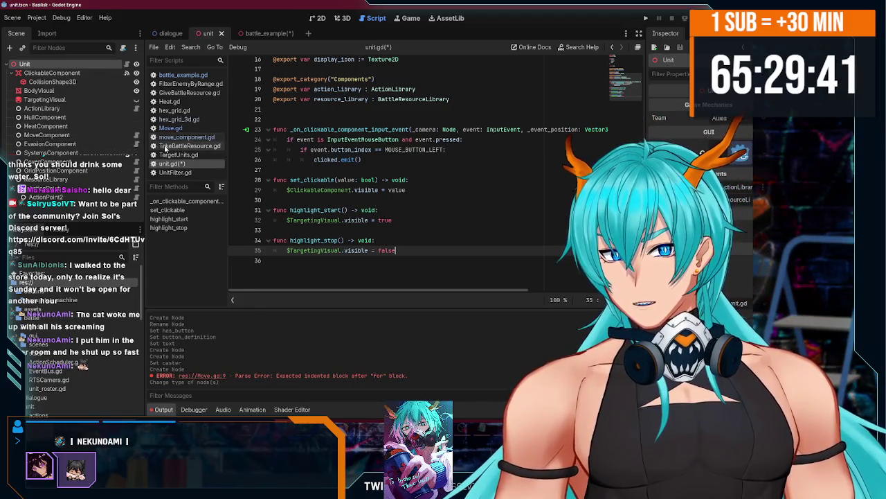
Review move_component.gd, battle_example.gd, unit.gd, TargetUnits.gd and TakeBattleResource.gd, ending on Move.gd.
{"action": "left_click", "coordinate": [137, 134]}
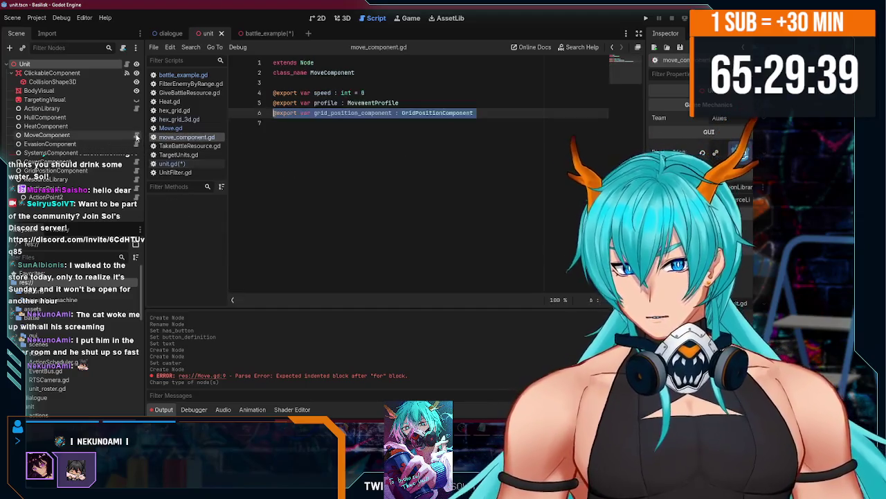
{"action": "left_click", "coordinate": [262, 38]}
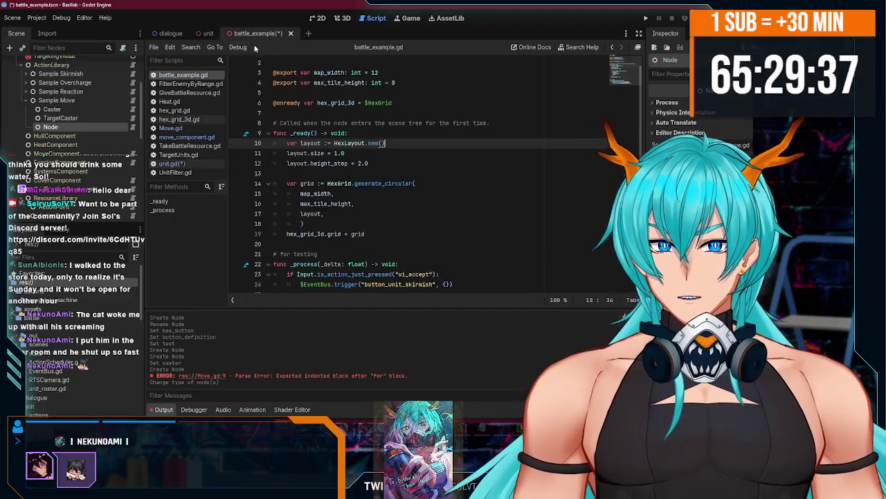
{"action": "left_click", "coordinate": [210, 38]}
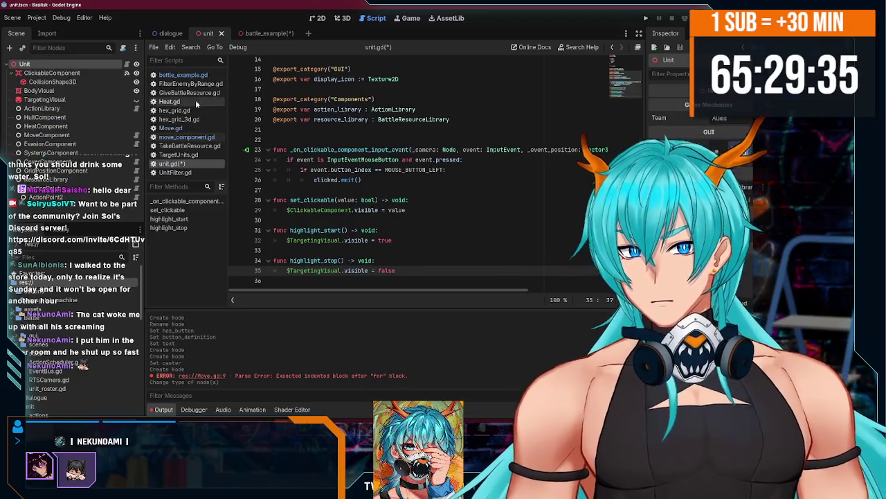
{"action": "left_click", "coordinate": [183, 75]}
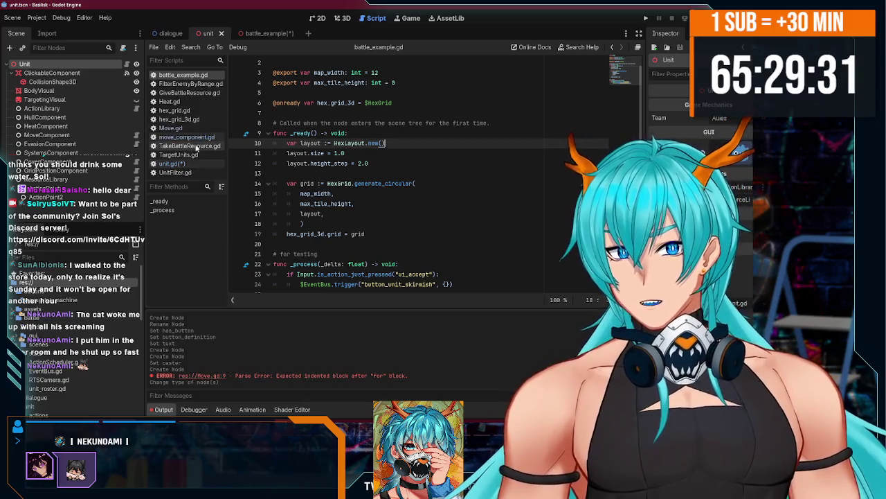
{"action": "left_click", "coordinate": [196, 137]}
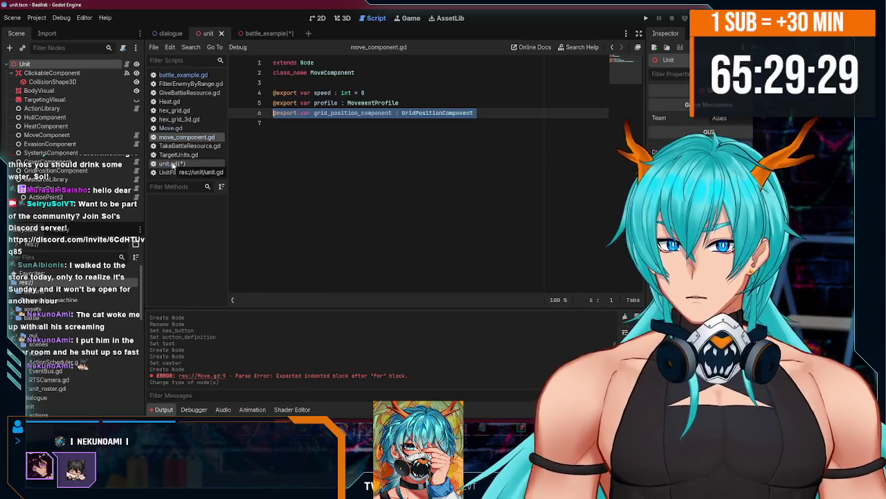
{"action": "left_click", "coordinate": [173, 164]}
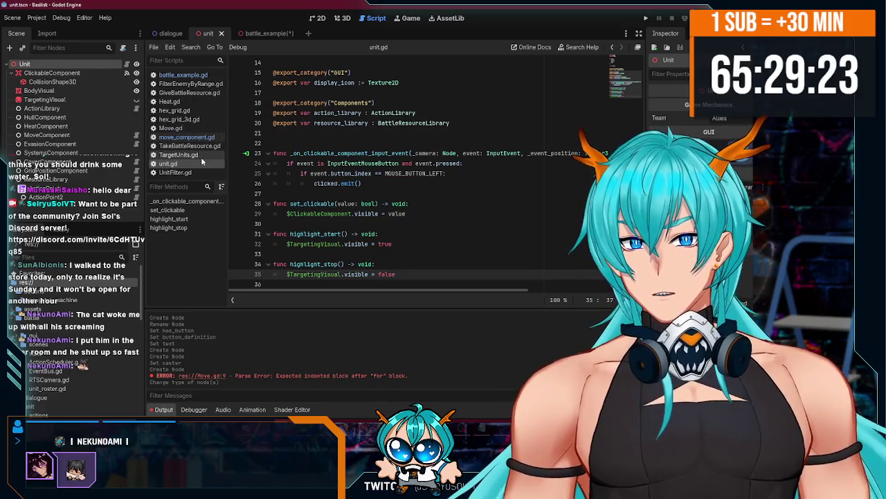
{"action": "left_click", "coordinate": [202, 158]}
{"action": "left_click", "coordinate": [204, 146]}
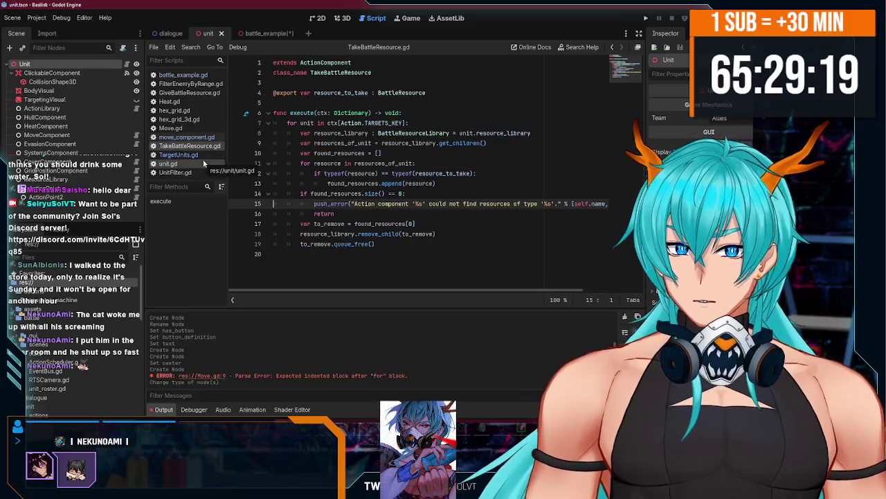
{"action": "left_click", "coordinate": [200, 139]}
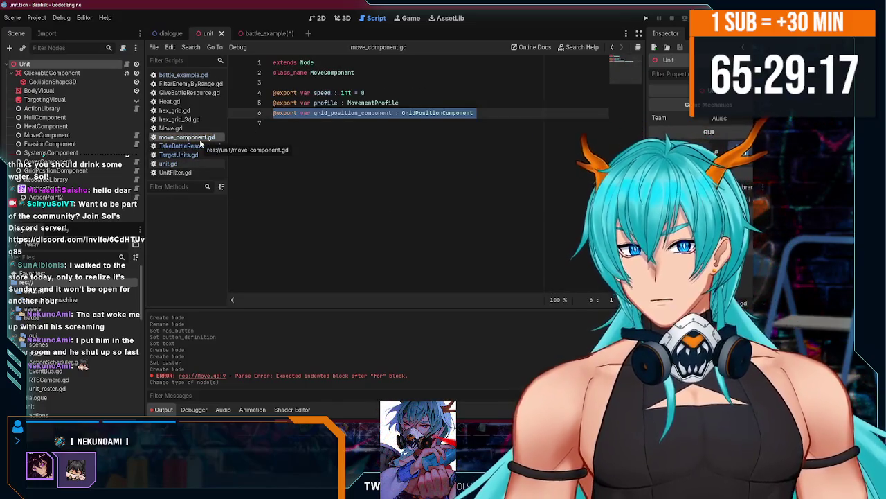
{"action": "left_click", "coordinate": [199, 128]}
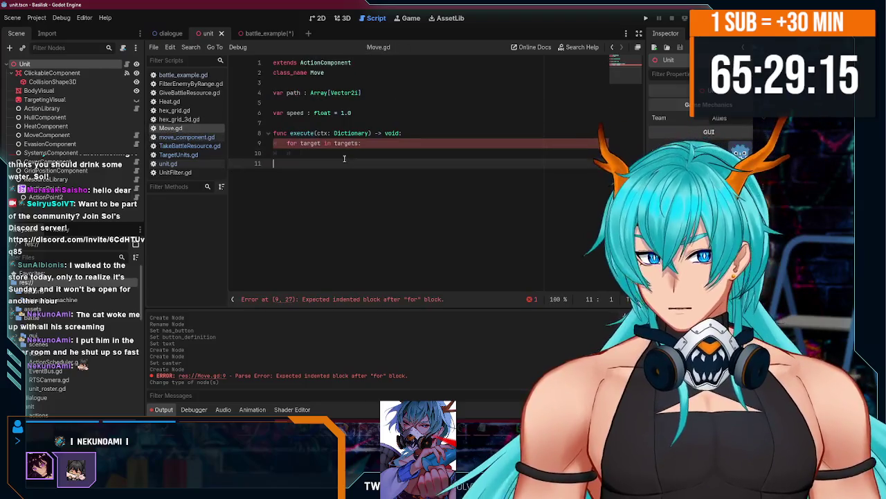
In the loop, set target_grid_component = target.grid_position_component and target_move_component = target.move_component, then save.
{"action": "left_click", "coordinate": [346, 153]}
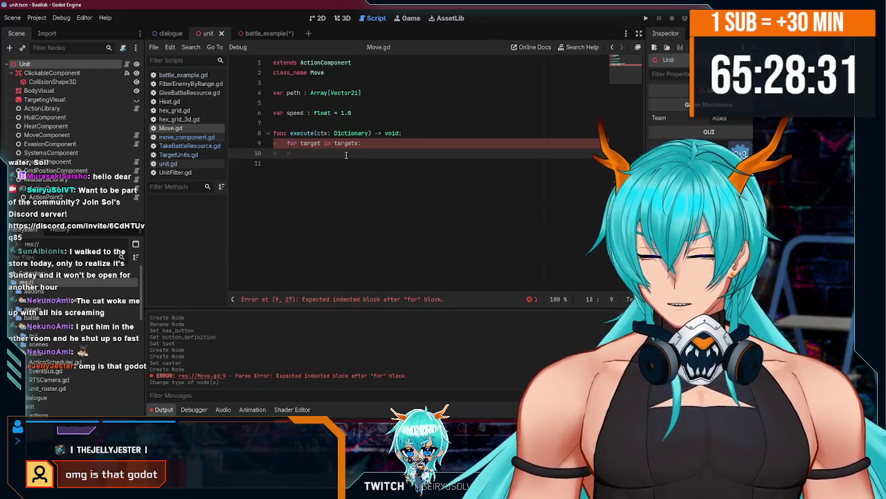
{"action": "type", "text": "target_g"}
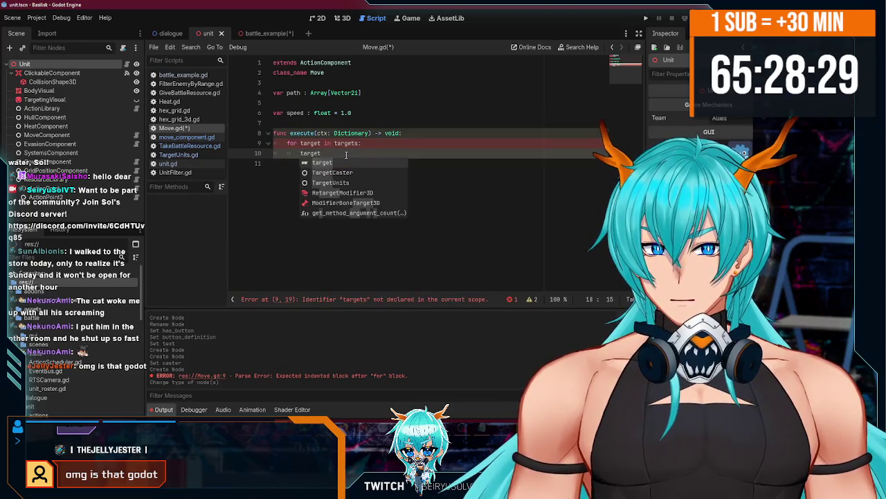
{"action": "type", "text": "rid_com"}
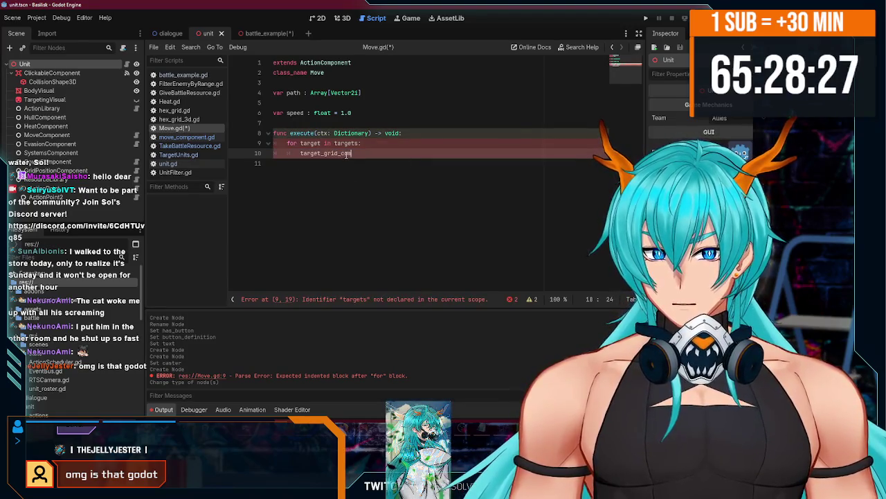
{"action": "type", "text": "ponent = target.grid_"}
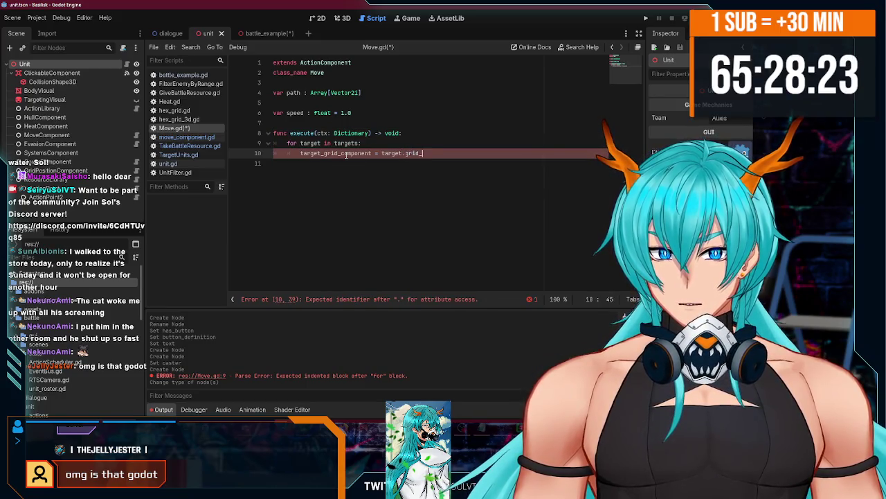
{"action": "type", "text": "position"}
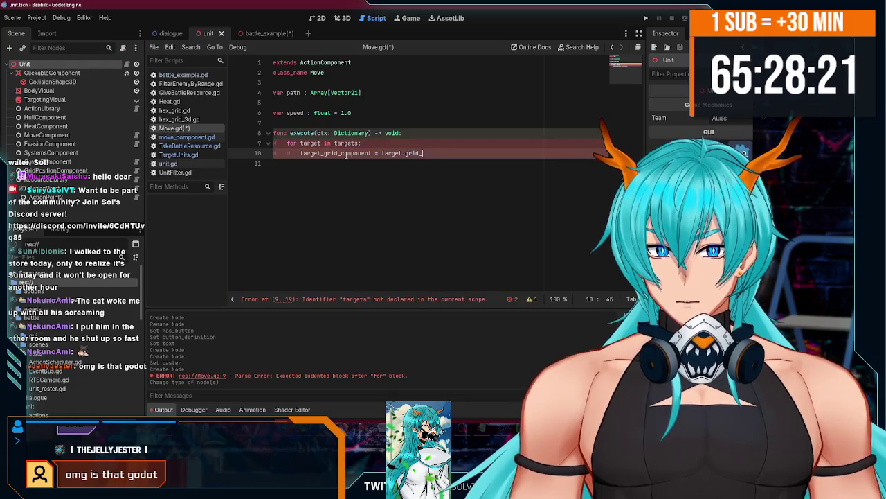
{"action": "type", "text": "_component"}
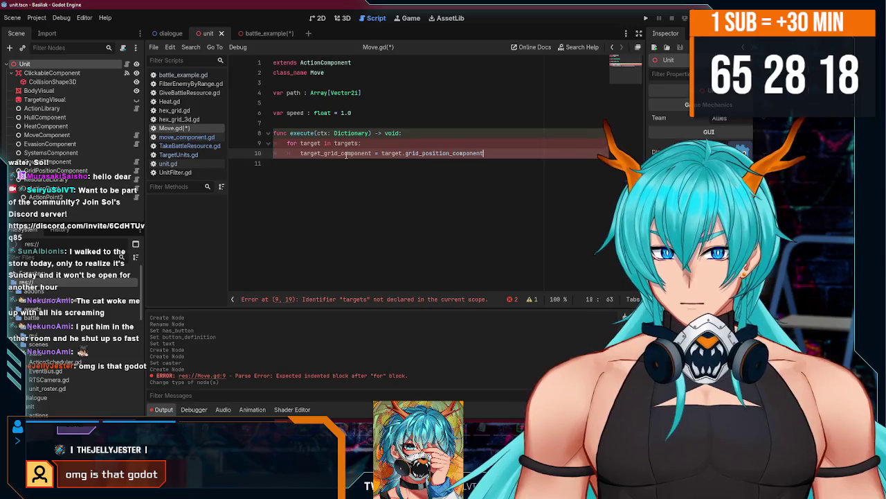
{"action": "key", "text": "Return"}
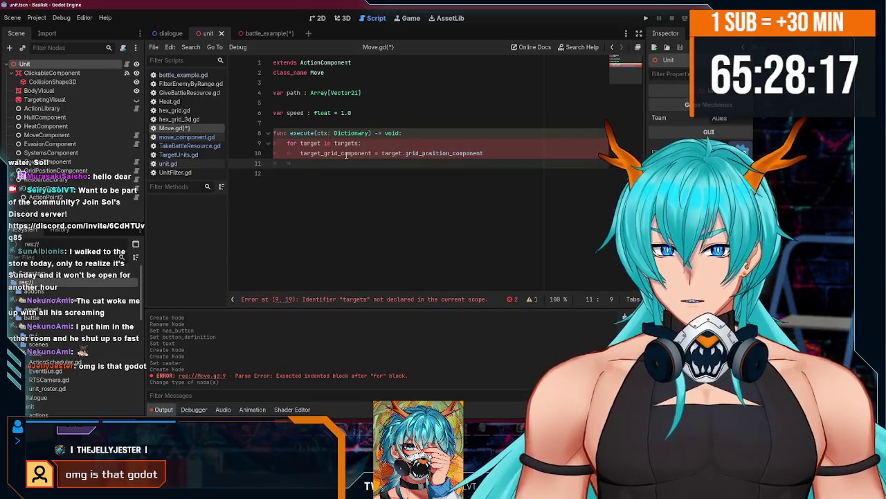
{"action": "type", "text": "target_move_component "}
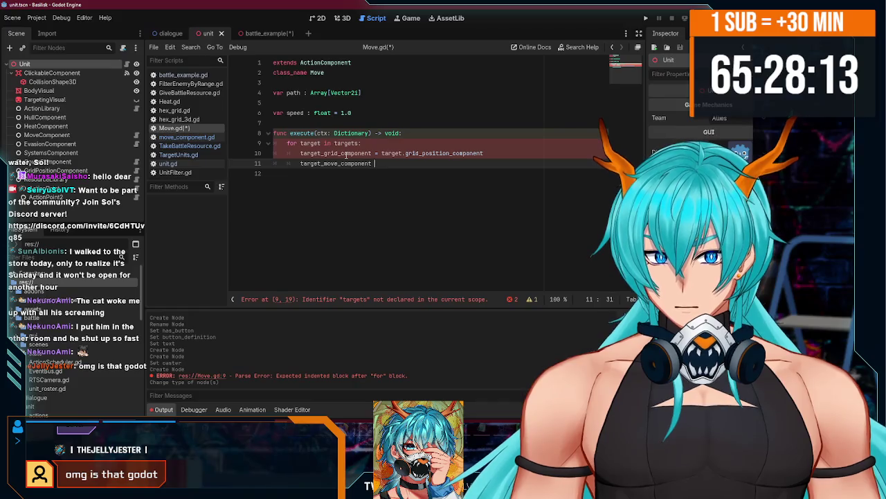
{"action": "type", "text": "= target.mo"}
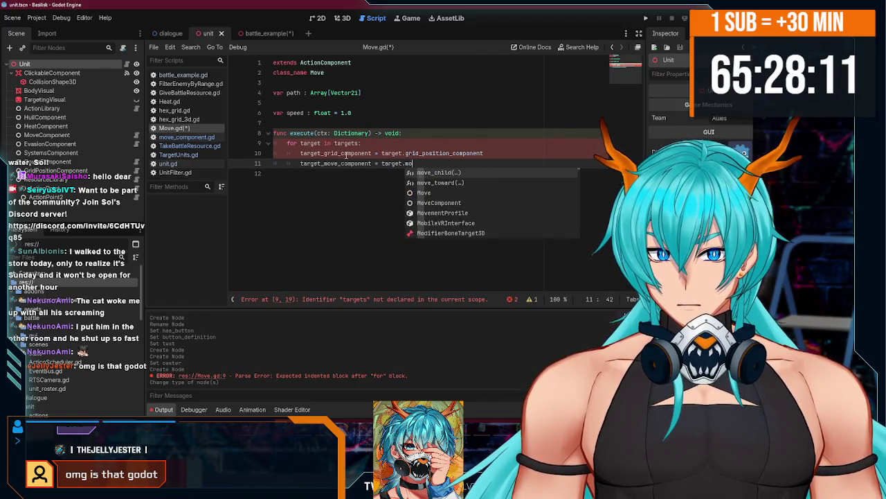
{"action": "type", "text": "ve_component"}
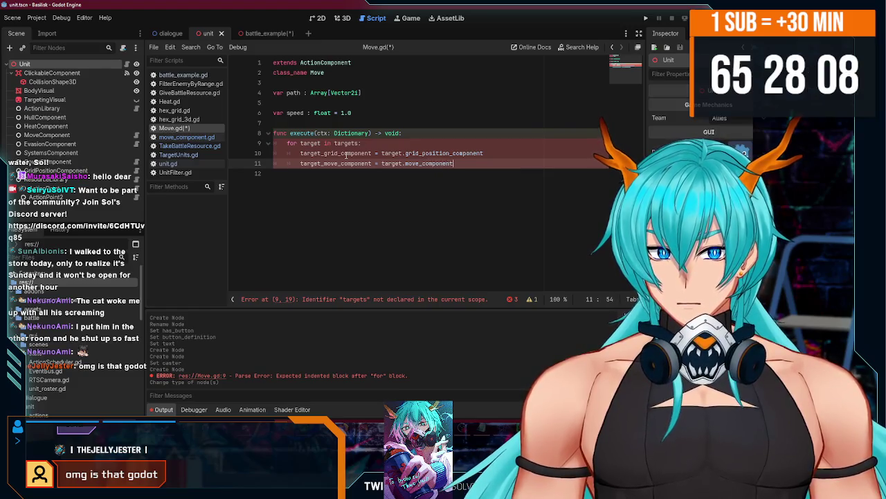
{"action": "key", "text": "ctrl+s"}
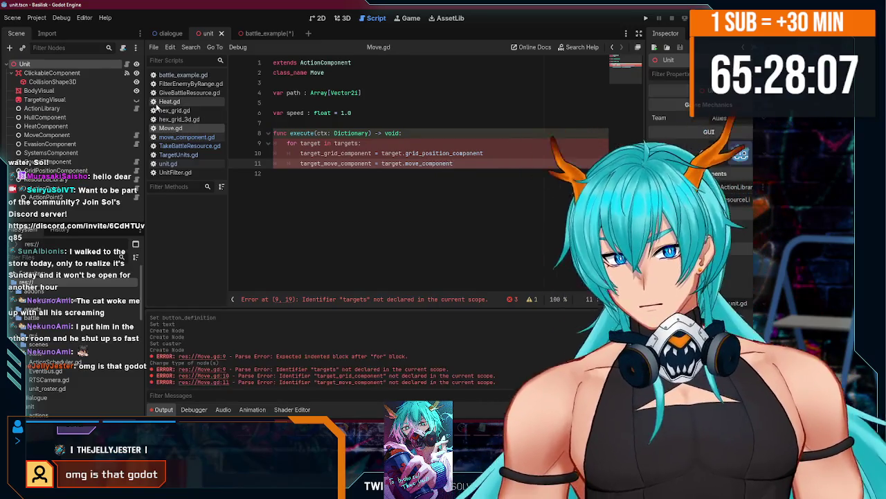
{"action": "left_click", "coordinate": [126, 63]}
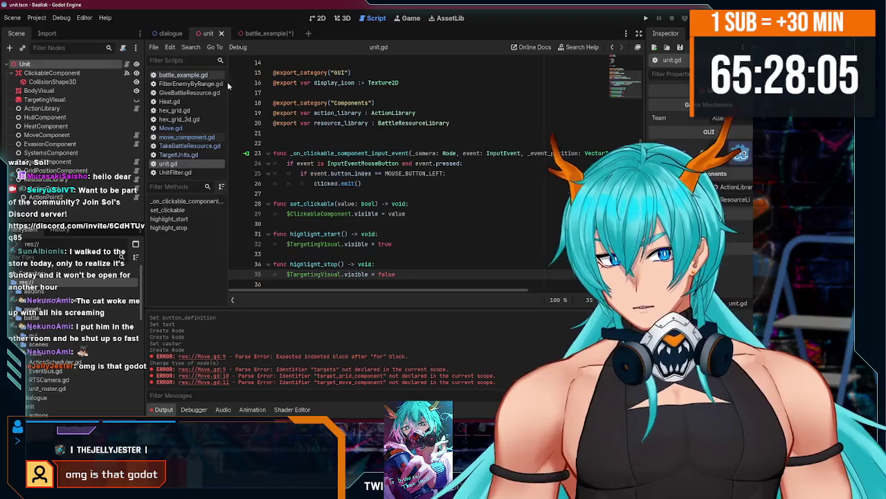
Duplicate unit.gd's two export lines and rename them to grid_position_component and move_component.
{"action": "scroll", "coordinate": [429, 167], "scroll_direction": "up", "scroll_amount": 3}
{"action": "scroll", "coordinate": [429, 167], "scroll_direction": "down", "scroll_amount": 1}
{"action": "left_click", "coordinate": [465, 155]}
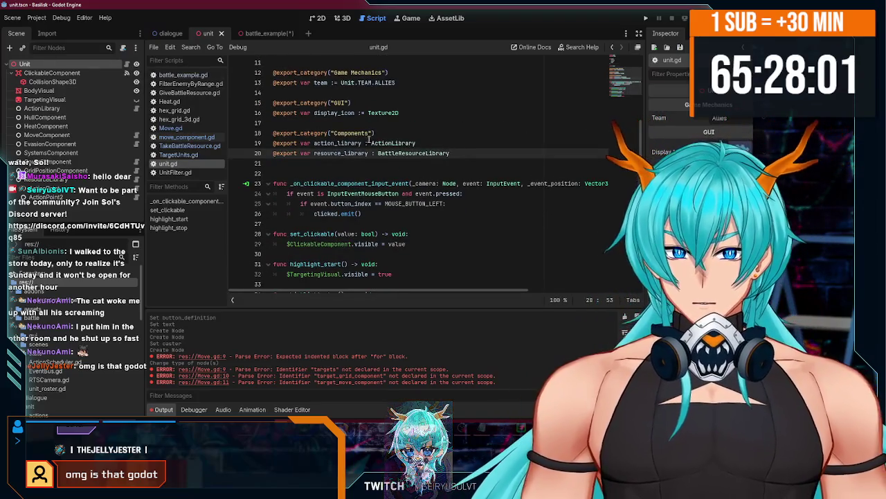
{"action": "key", "text": "Return"}
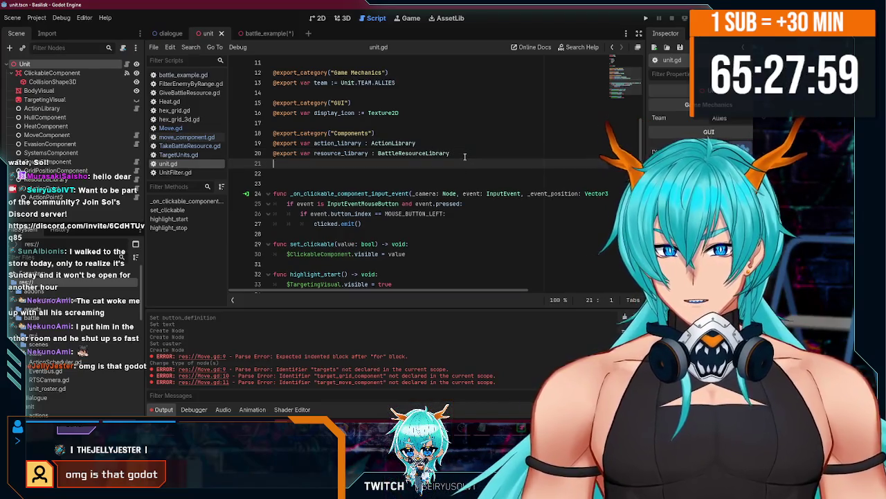
{"action": "left_click_drag", "start_coordinate": [450, 153], "coordinate": [251, 149]}
{"action": "key", "text": "ctrl+c"}
{"action": "left_click", "coordinate": [316, 163]}
{"action": "key", "text": "ctrl+v"}
{"action": "double_click", "coordinate": [331, 163]}
{"action": "type", "text": "grid"}
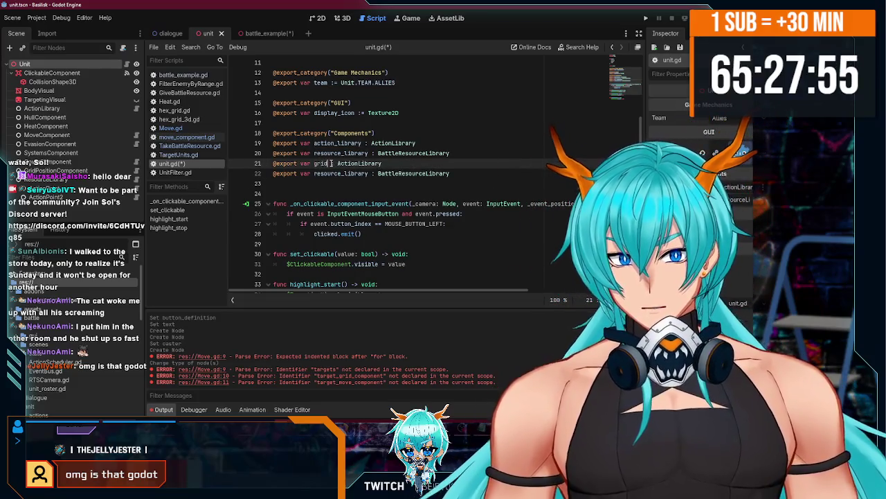
{"action": "type", "text": "_comp"}
{"action": "type", "text": "_component"}
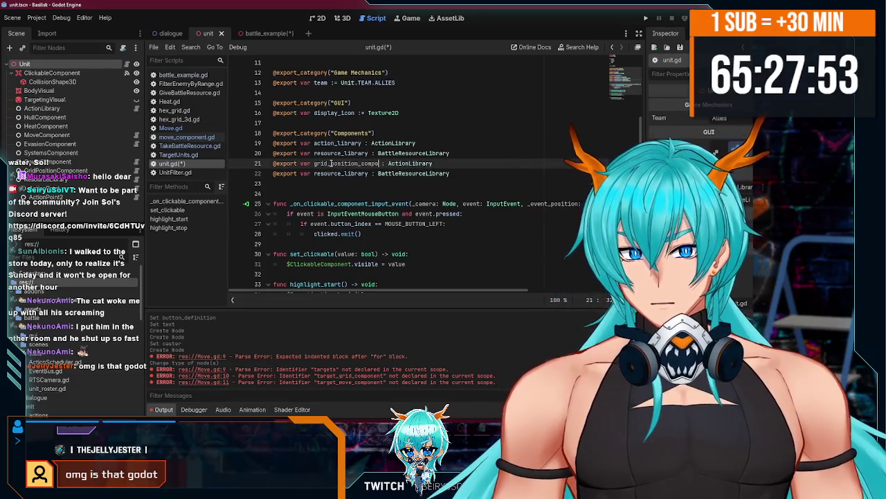
{"action": "double_click", "coordinate": [330, 174]}
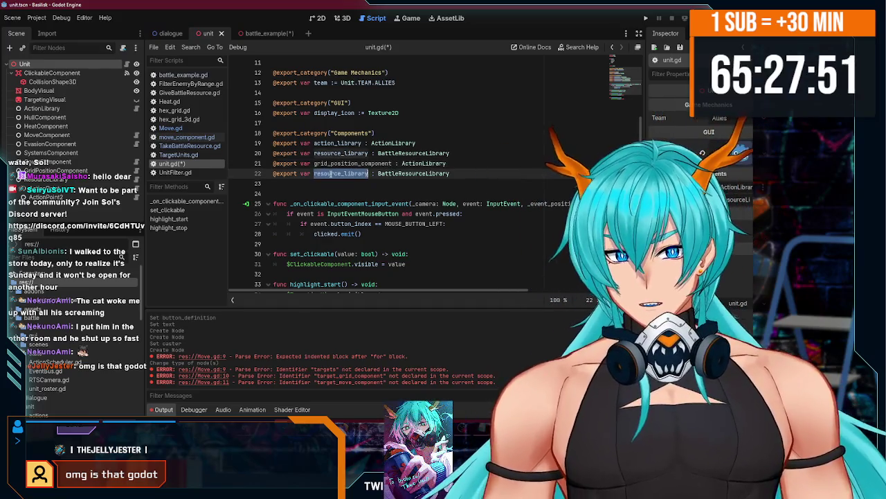
{"action": "type", "text": "move_com"}
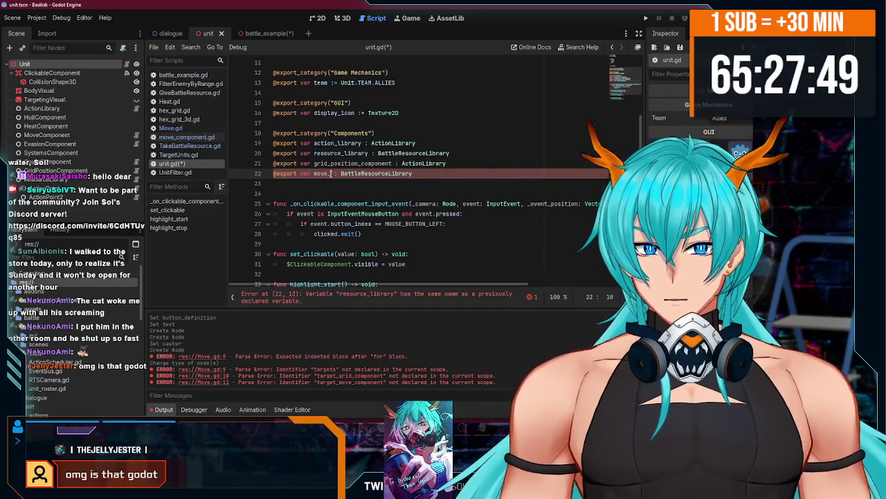
{"action": "type", "text": "ponent"}
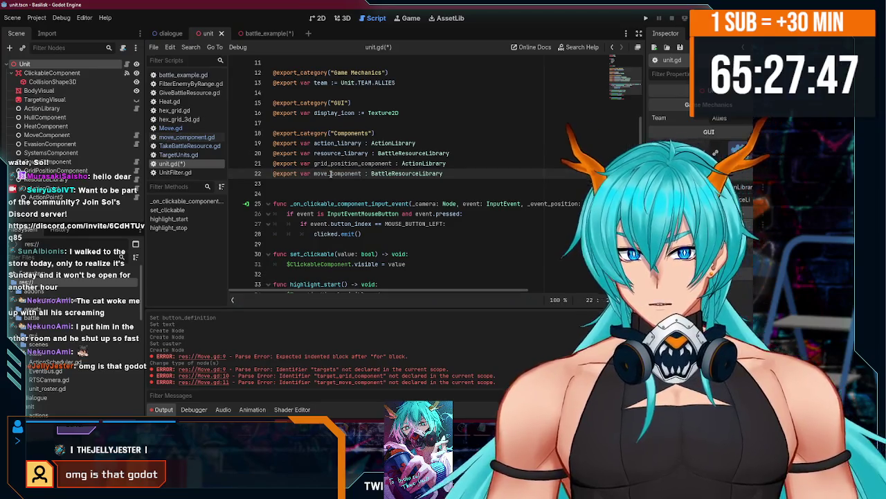
Type the new exports as GridPositionComponent and MoveComponent and save unit.gd.
{"action": "double_click", "coordinate": [424, 164]}
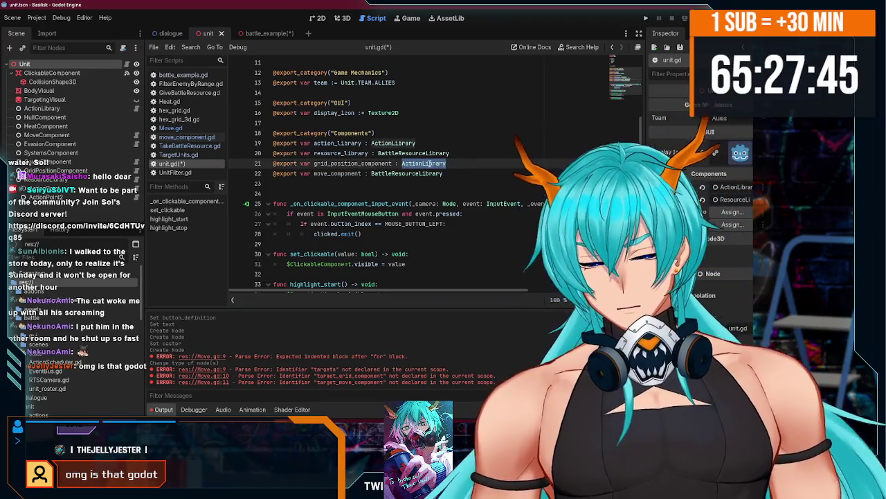
{"action": "type", "text": "Grid"}
{"action": "key", "text": "Return"}
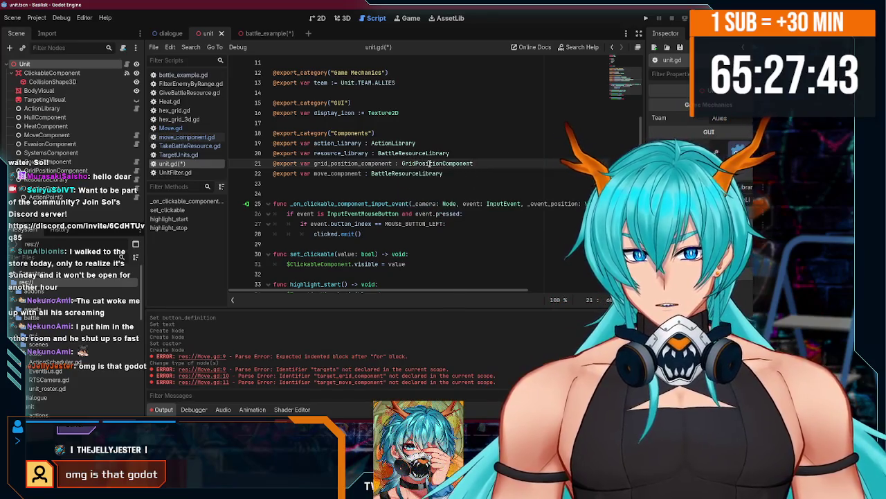
{"action": "left_click", "coordinate": [390, 173]}
{"action": "double_click", "coordinate": [390, 174]}
{"action": "key", "text": "Return"}
{"action": "key", "text": "ctrl+s"}
{"action": "left_click", "coordinate": [136, 72]}
{"action": "left_click", "coordinate": [136, 72]}
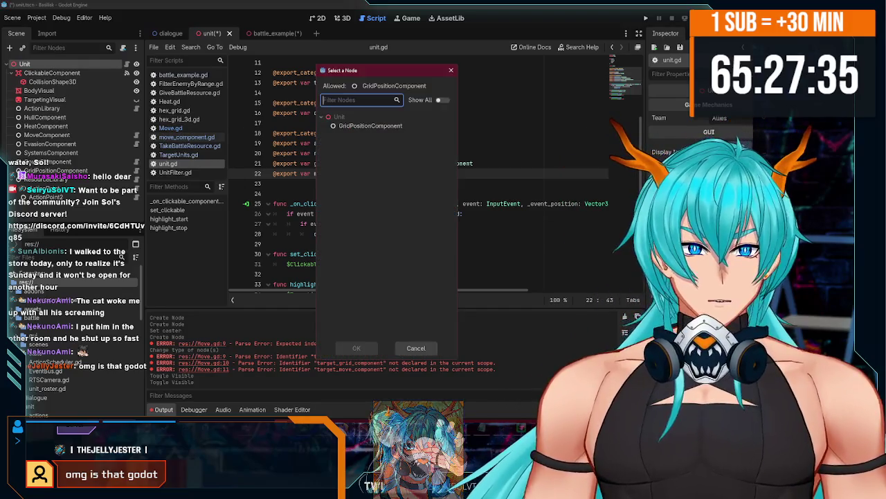
Assign the Unit's GridPositionComponent and MoveComponent nodes to its new exported component slots.
{"action": "double_click", "coordinate": [354, 126]}
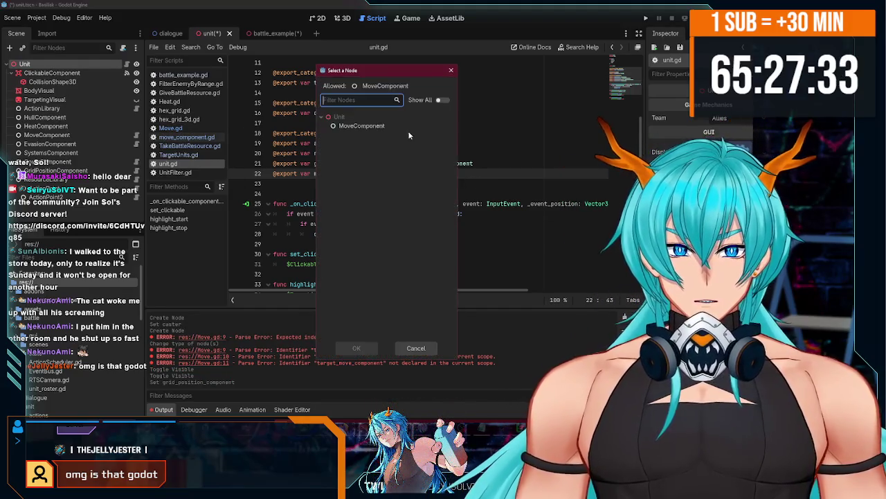
{"action": "double_click", "coordinate": [388, 126]}
{"action": "left_click", "coordinate": [275, 33]}
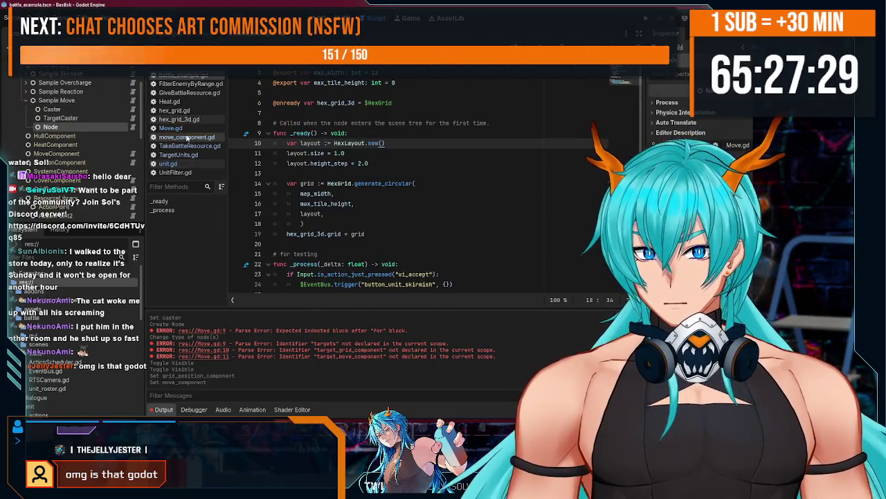
{"action": "left_click", "coordinate": [186, 128]}
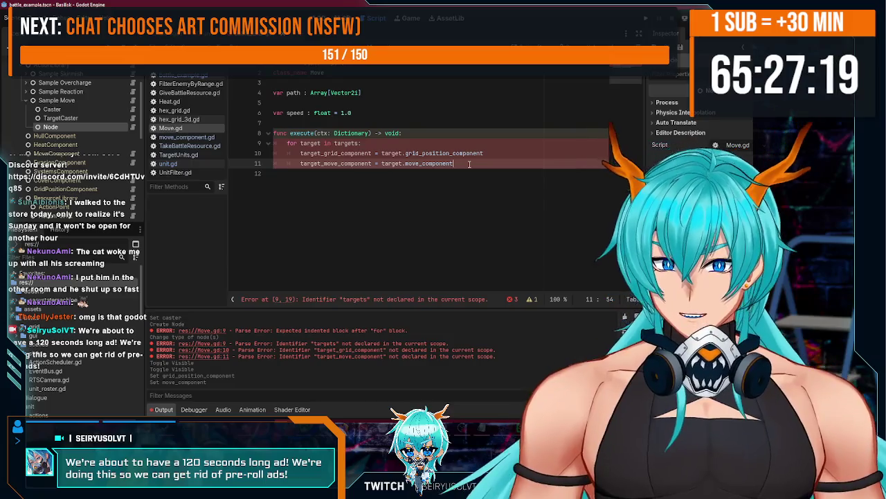
Start execute with var hex_grid_3d = get_tree().get_first_node_in_group(HexGrid.GROUP) and save.
{"action": "key", "text": "Return"}
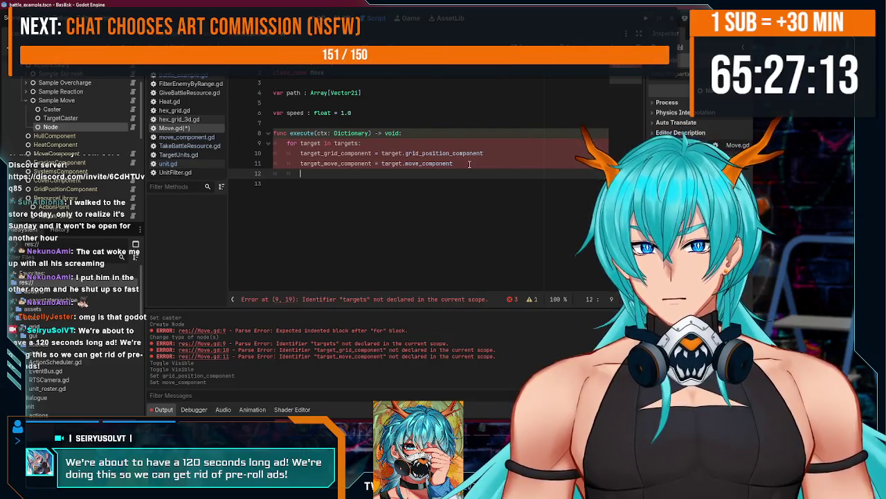
{"action": "left_click", "coordinate": [438, 132]}
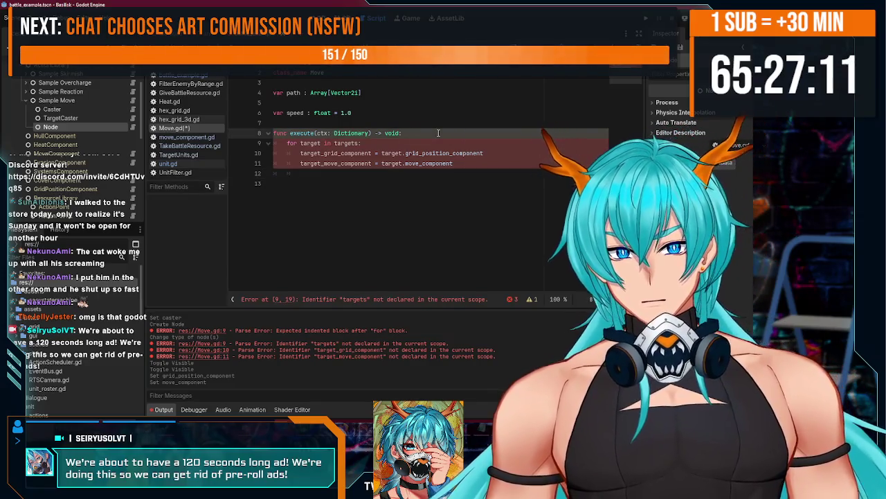
{"action": "key", "text": "Return"}
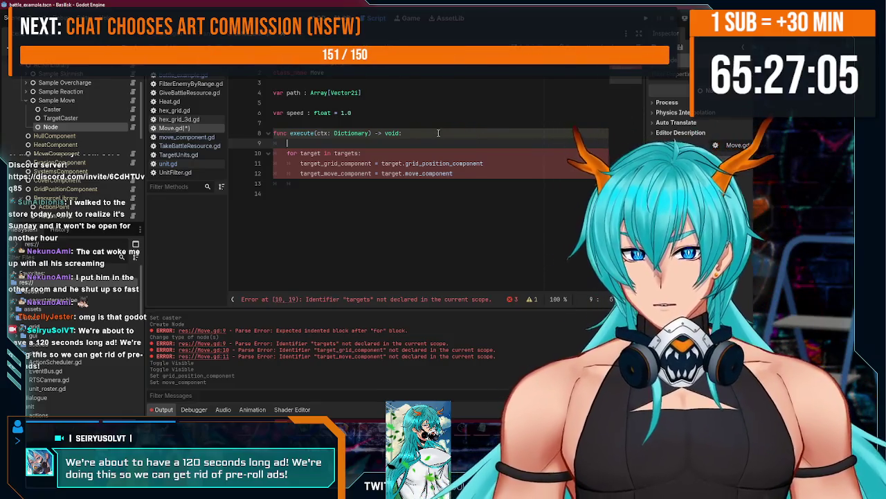
{"action": "type", "text": "var hex"}
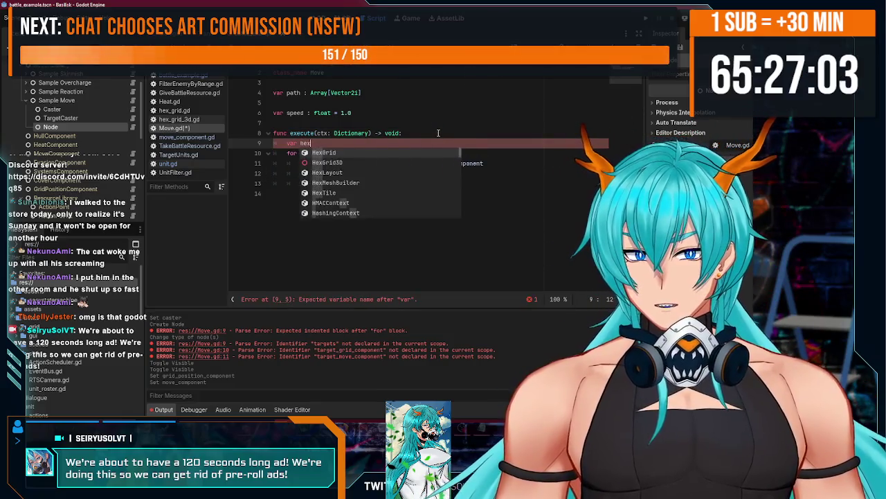
{"action": "type", "text": "_grid_3d "}
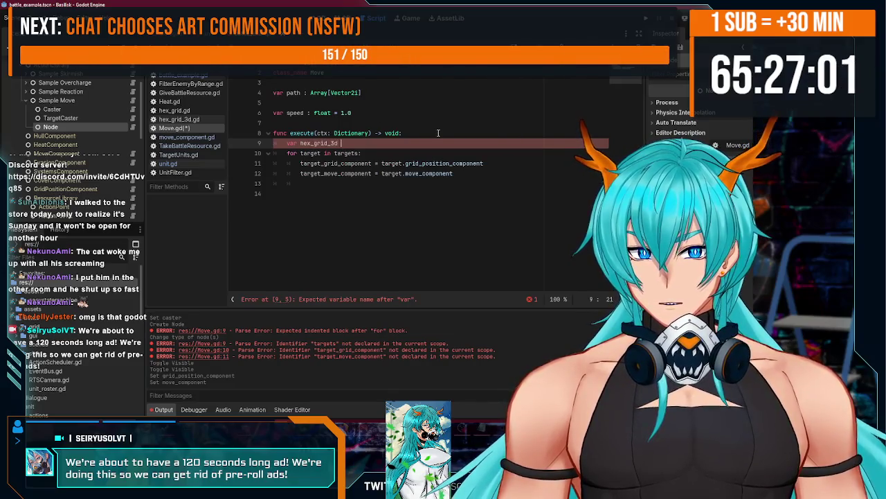
{"action": "type", "text": "= ge"}
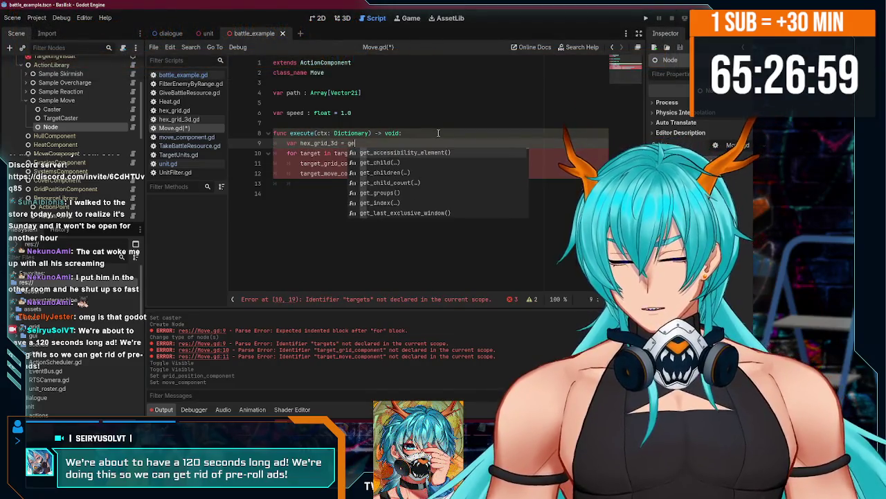
{"action": "type", "text": "t_t"}
{"action": "key", "text": "Return"}
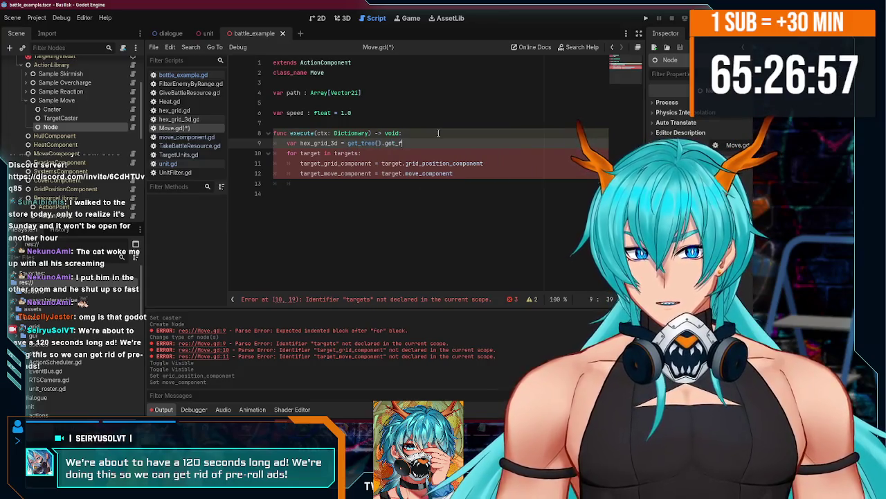
{"action": "key", "text": "Return"}
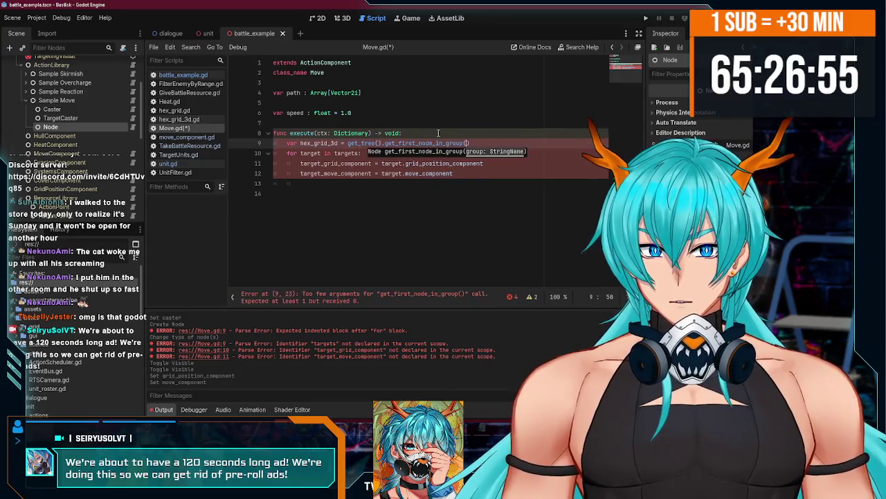
{"action": "type", "text": "Grid3D.GR"}
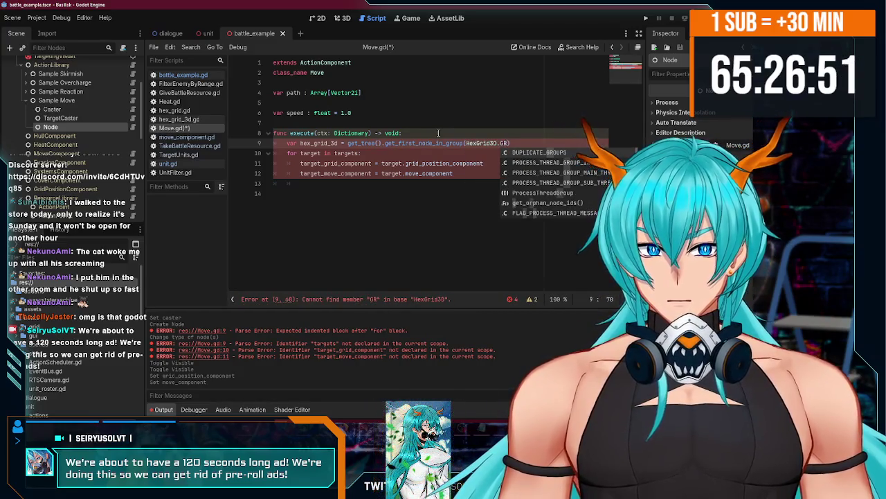
{"action": "key", "text": "Left"}
{"action": "key", "text": "Left"}
{"action": "key", "text": "Left"}
{"action": "key", "text": "Right"}
{"action": "key", "text": "Right"}
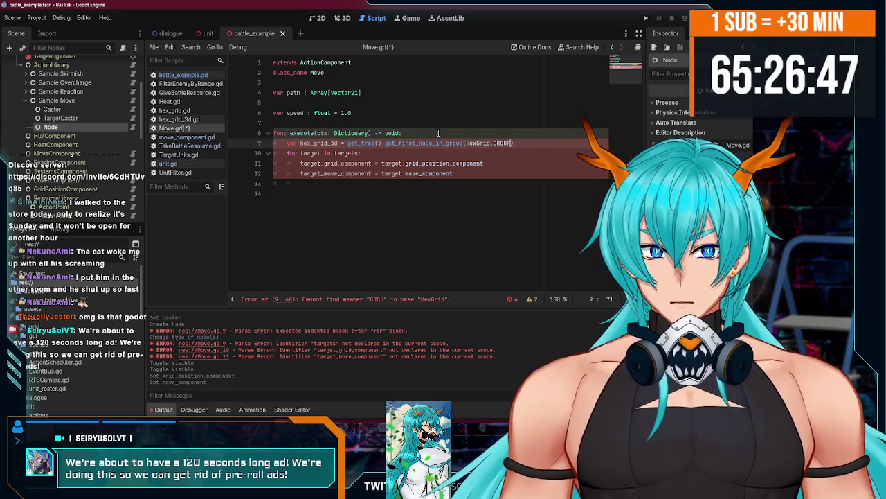
{"action": "key", "text": "ctrl+s"}
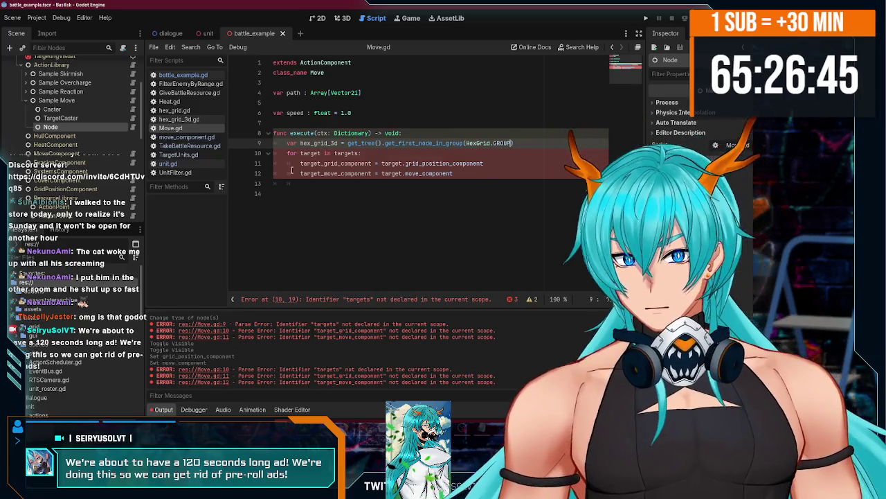
{"action": "scroll", "coordinate": [80, 127], "scroll_direction": "up", "scroll_amount": 5}
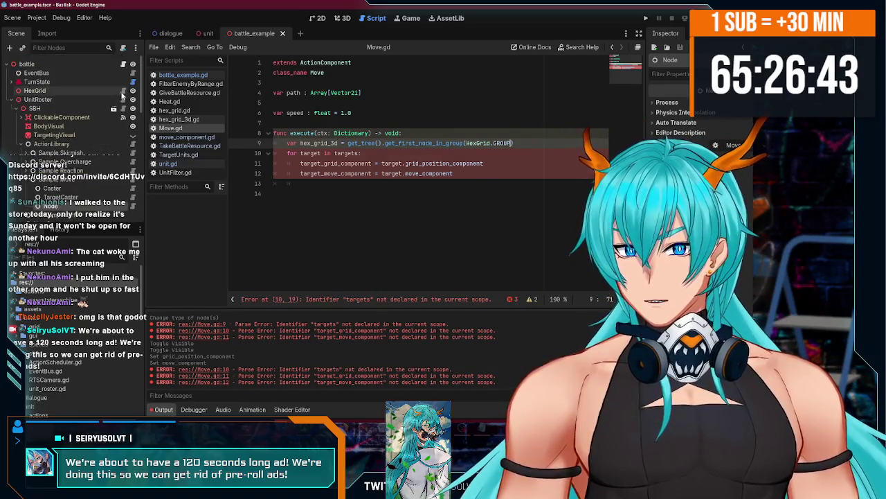
{"action": "left_click", "coordinate": [123, 91]}
{"action": "scroll", "coordinate": [626, 184], "scroll_direction": "up", "scroll_amount": 10}
{"action": "scroll", "coordinate": [627, 184], "scroll_direction": "up", "scroll_amount": 20}
{"action": "scroll", "coordinate": [419, 183], "scroll_direction": "down", "scroll_amount": 6}
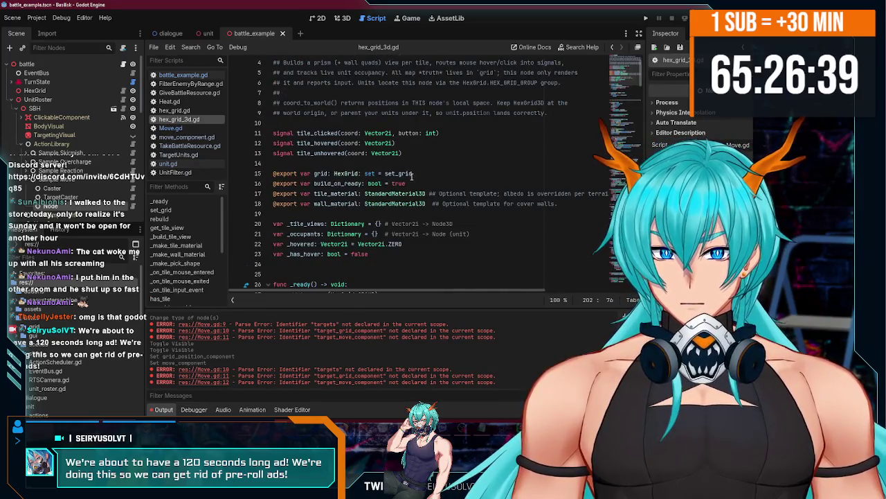
{"action": "left_click", "coordinate": [353, 134]}
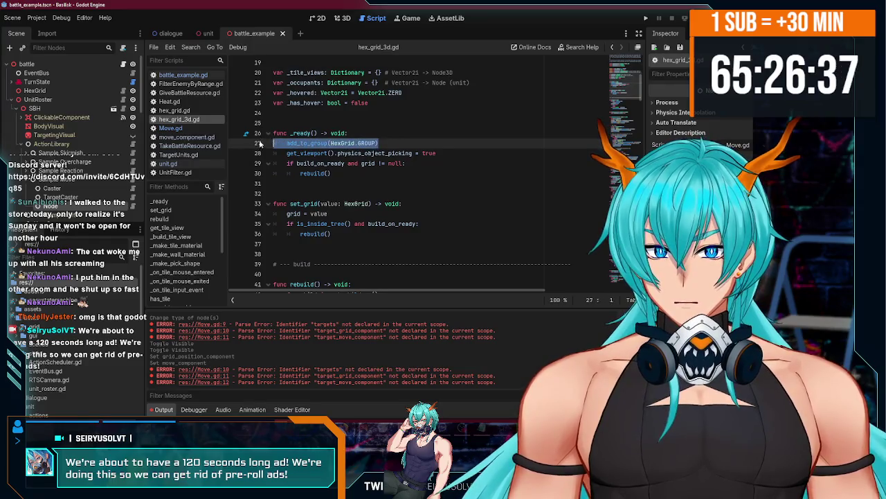
{"action": "scroll", "coordinate": [125, 130], "scroll_direction": "down", "scroll_amount": 5}
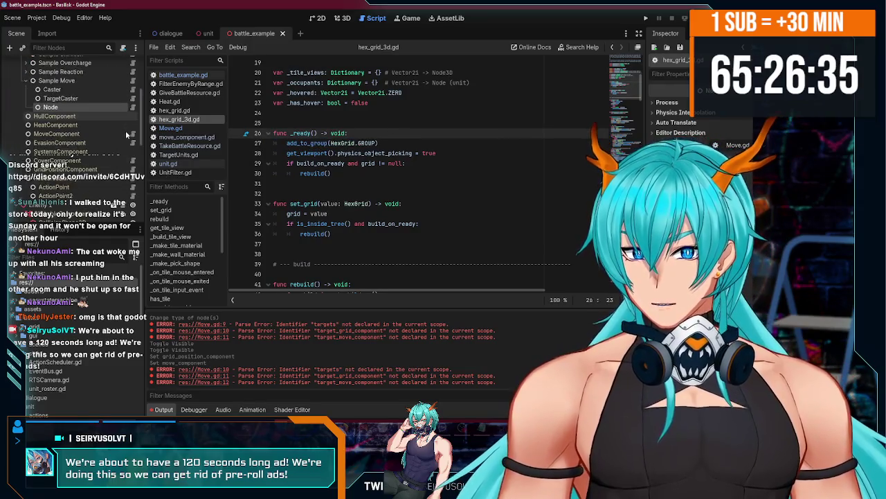
{"action": "left_click", "coordinate": [133, 127]}
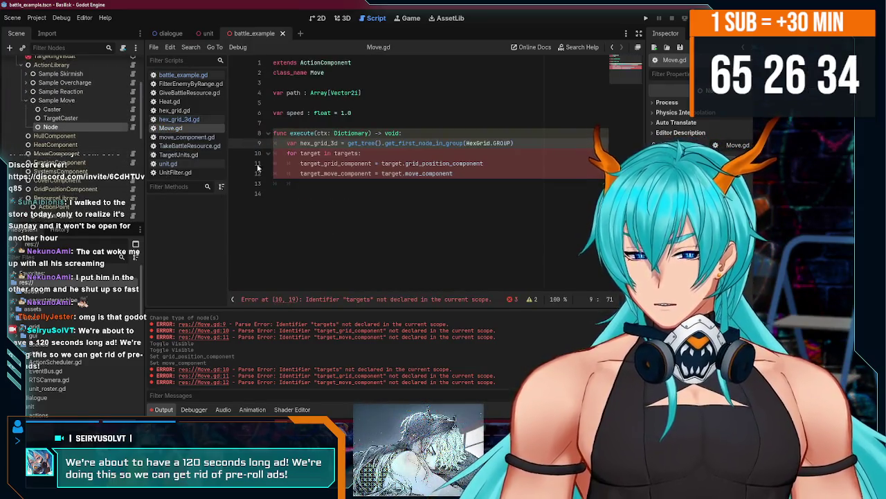
Rename the Node under Sample Move in the Scene dock to 'Move'.
{"action": "double_click", "coordinate": [86, 126]}
{"action": "type", "text": "M"}
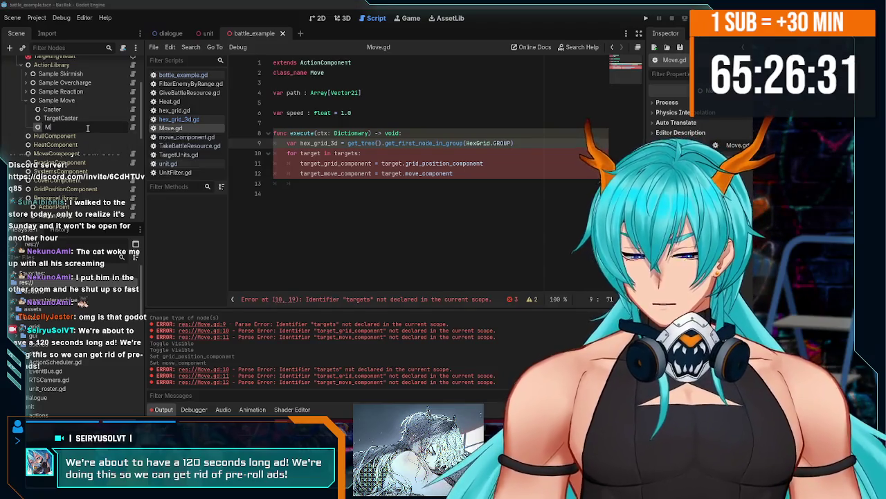
{"action": "key", "text": "Return"}
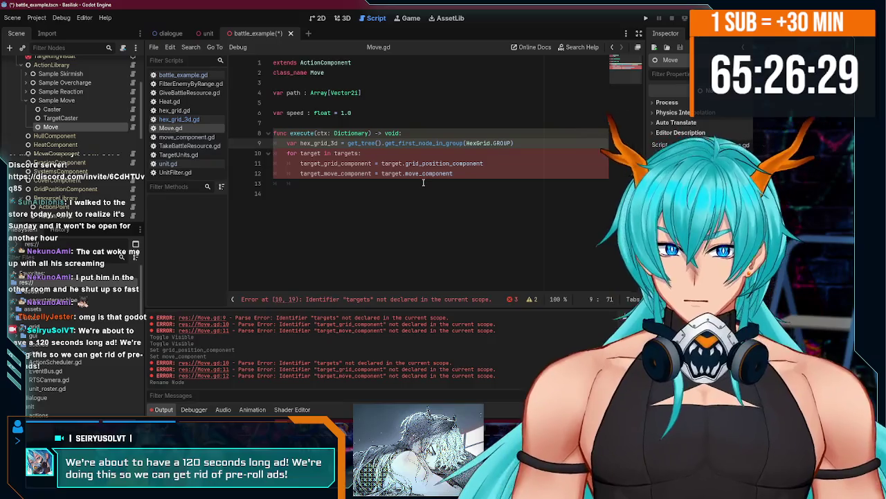
{"action": "left_click", "coordinate": [450, 178]}
{"action": "left_click", "coordinate": [485, 177]}
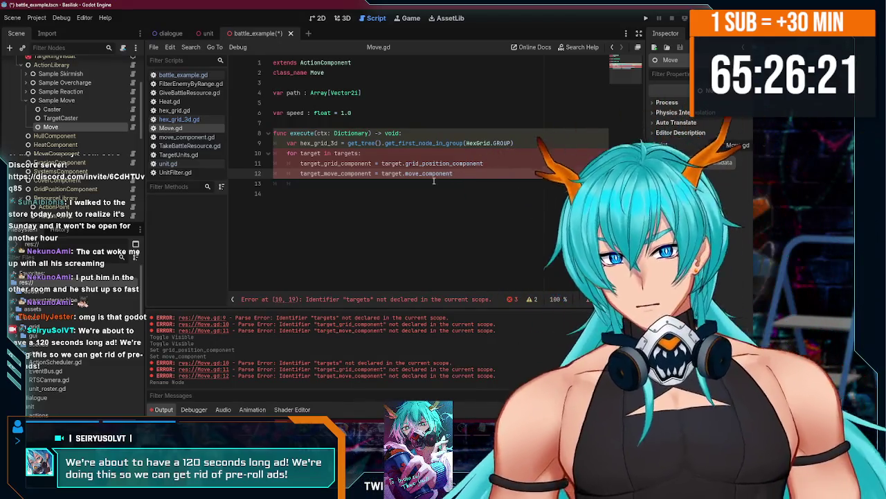
{"action": "left_click", "coordinate": [519, 142]}
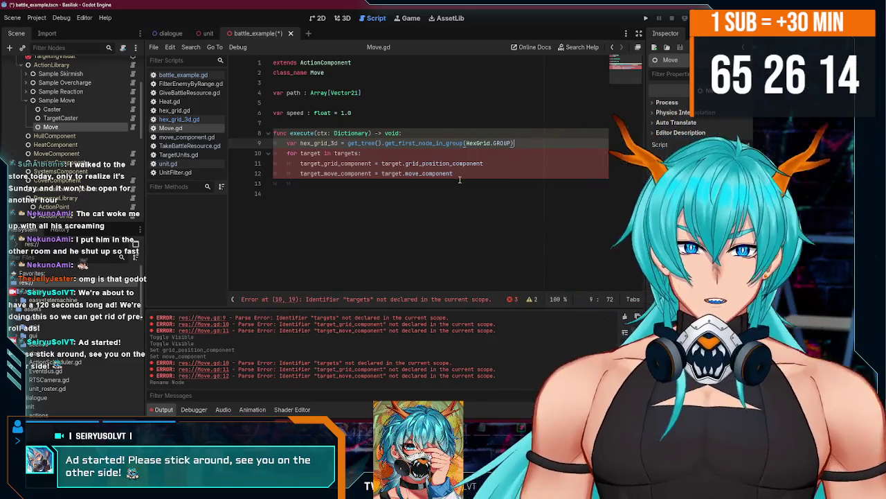
{"action": "left_click", "coordinate": [463, 183]}
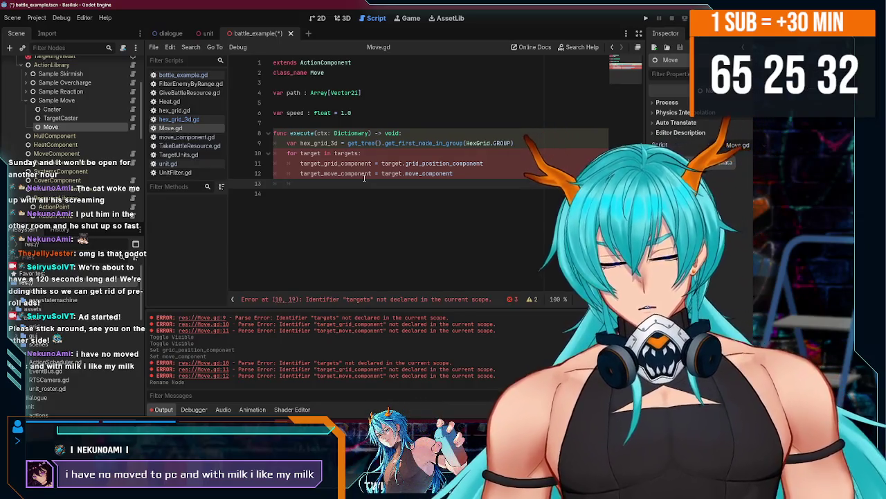
{"action": "left_click", "coordinate": [464, 174]}
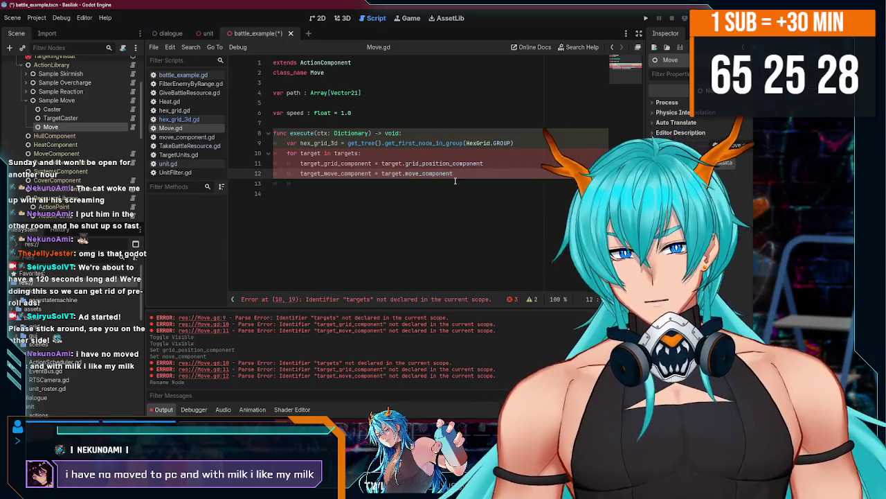
{"action": "left_click", "coordinate": [359, 152]}
{"action": "type", "text": "as Unit"}
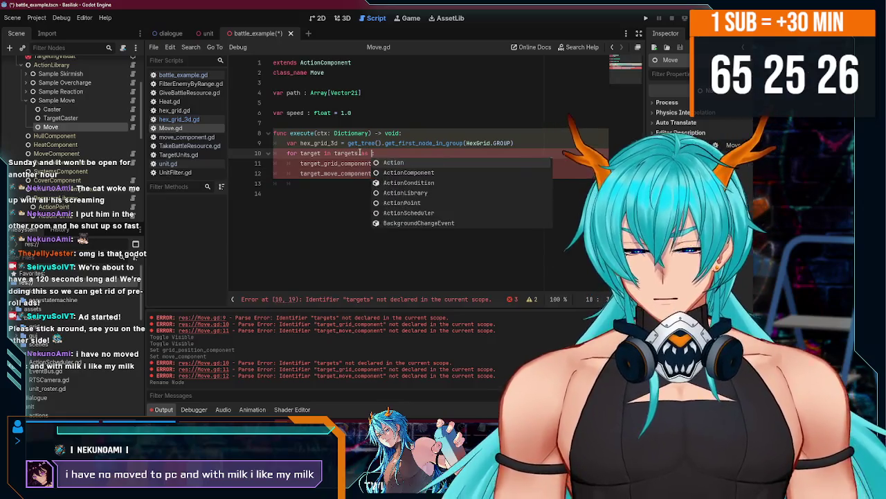
Add var targets = ctx[Action.TARGETS_KEY] below the hex grid lookup and save Move.gd.
{"action": "key", "text": "ctrl+s"}
{"action": "type", "text": ":"}
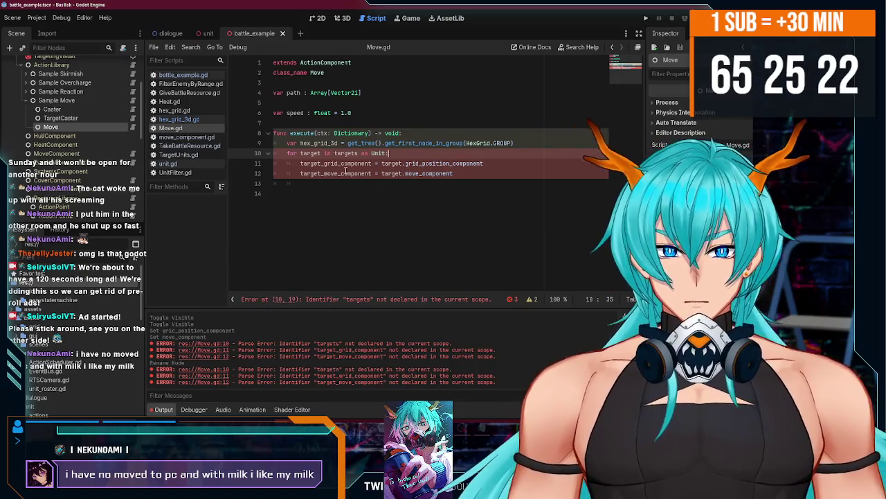
{"action": "left_click", "coordinate": [533, 144]}
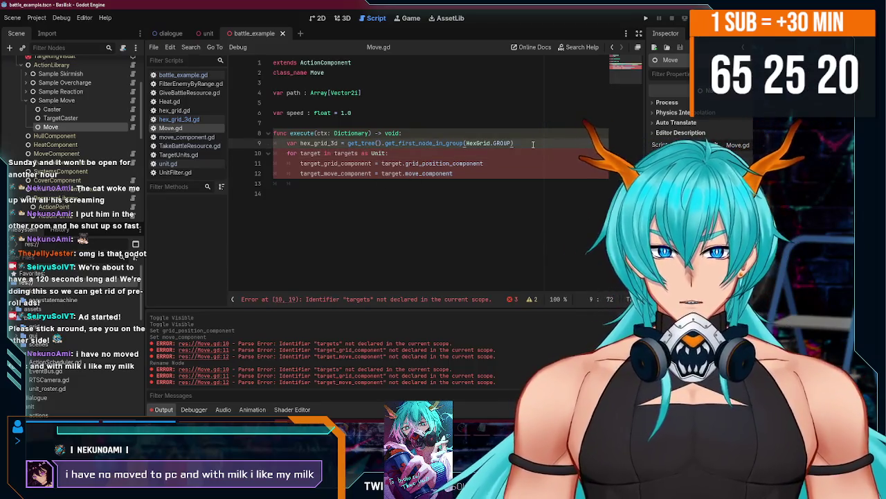
{"action": "key", "text": "Return"}
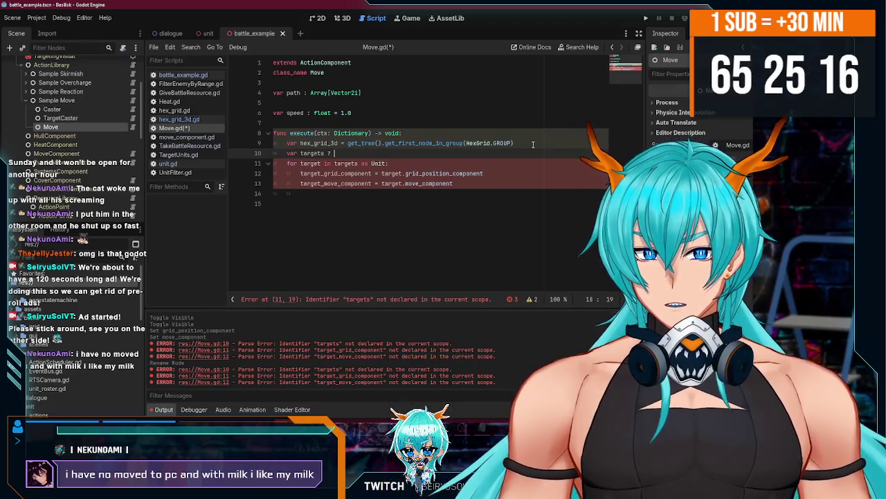
{"action": "type", "text": "= ctx"}
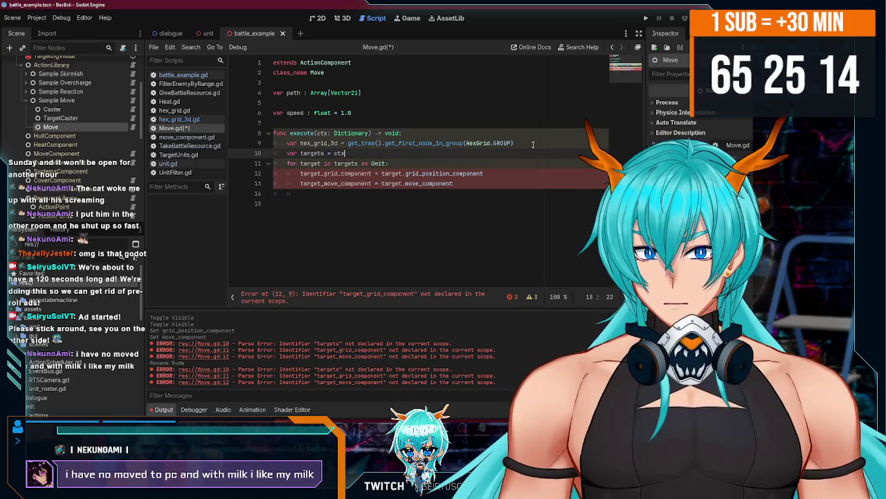
{"action": "type", "text": "[Ac"}
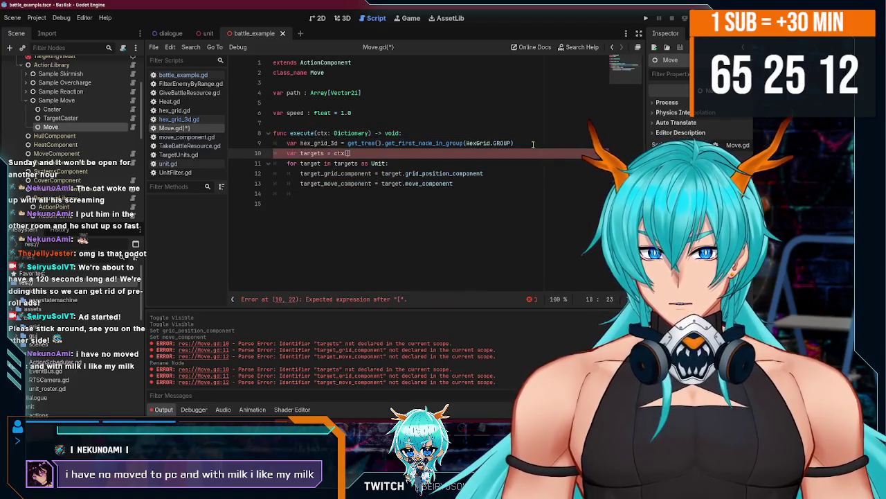
{"action": "type", "text": "t"}
{"action": "key", "text": "Return"}
{"action": "type", "text": ".TA"}
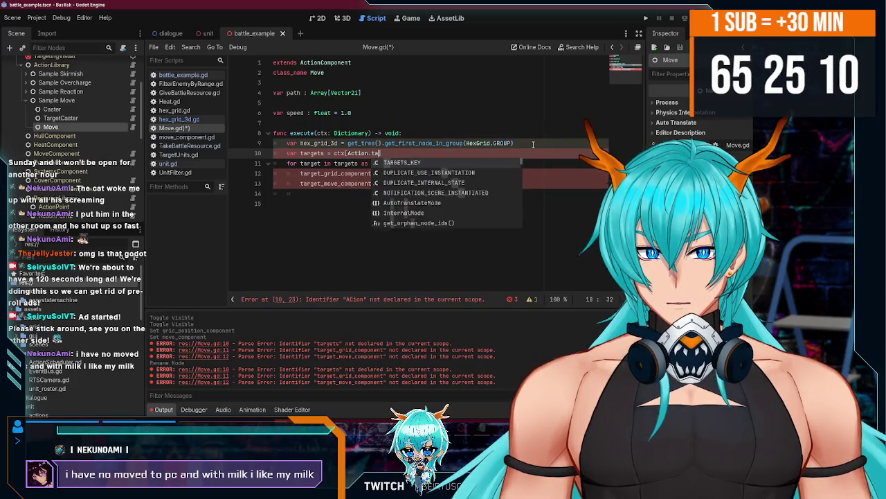
{"action": "key", "text": "Return"}
{"action": "key", "text": "ctrl+s"}
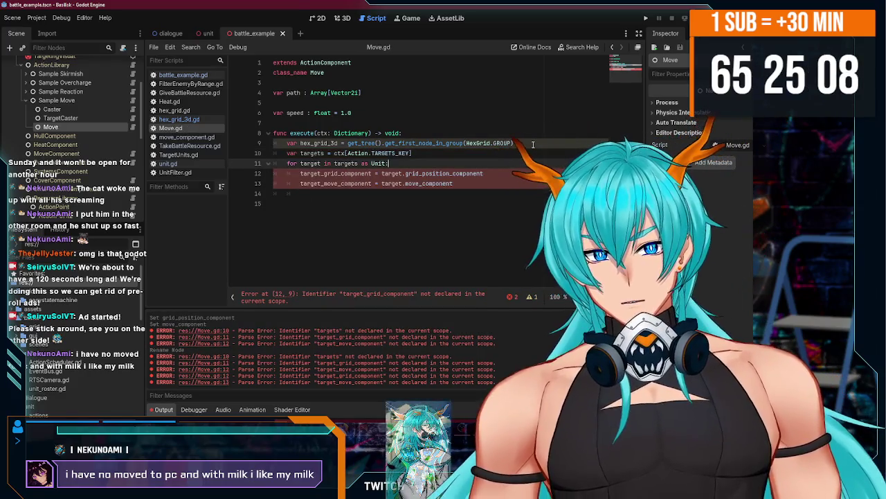
Declare target_grid_component and target_move_component with var, then save to clear the errors.
{"action": "key", "text": "Down"}
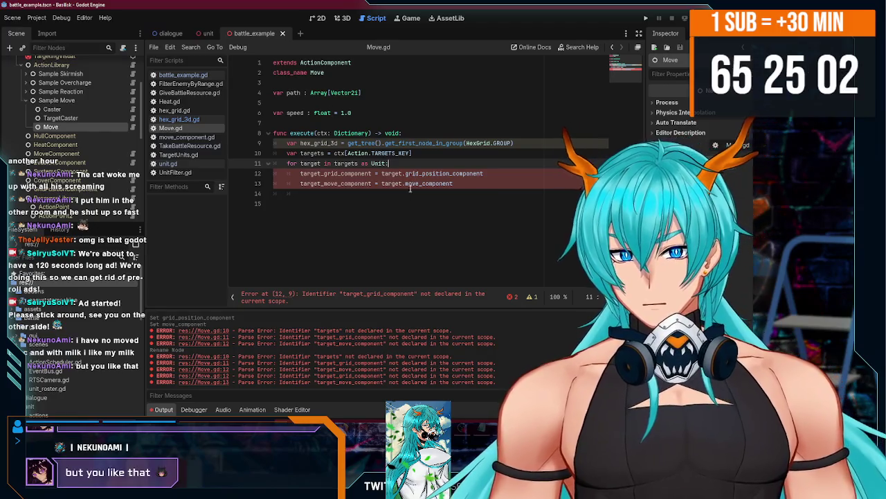
{"action": "left_click", "coordinate": [461, 184]}
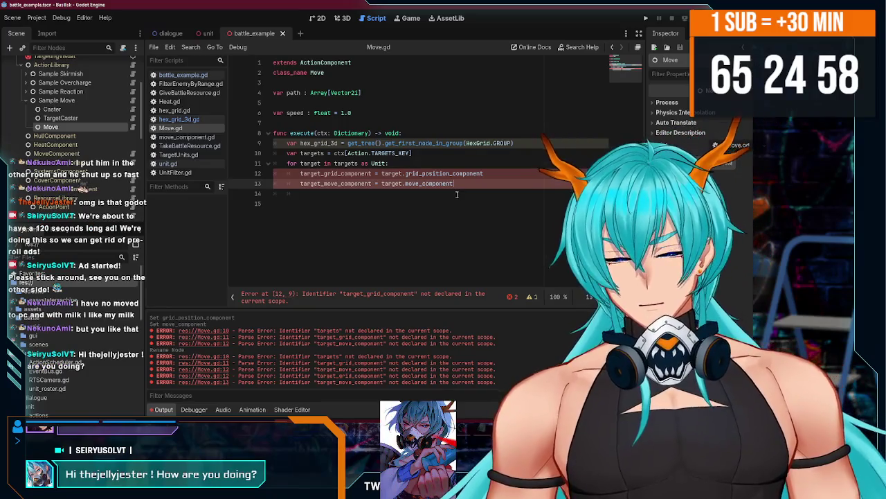
{"action": "left_click", "coordinate": [357, 197]}
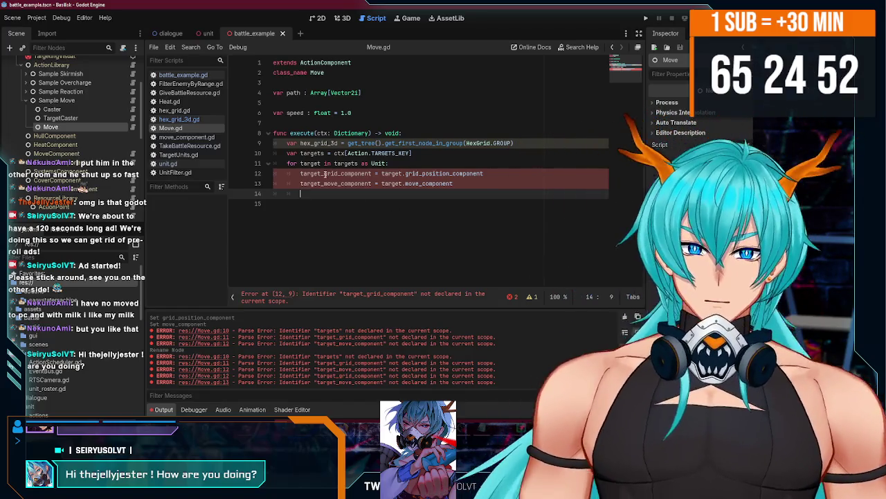
{"action": "left_click", "coordinate": [301, 173]}
{"action": "type", "text": "var"}
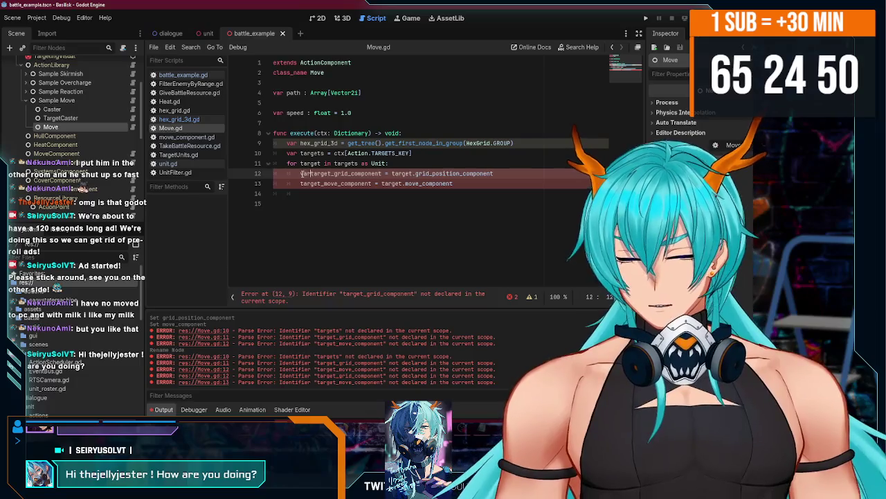
{"action": "type", "text": "var"}
{"action": "left_click", "coordinate": [302, 184]}
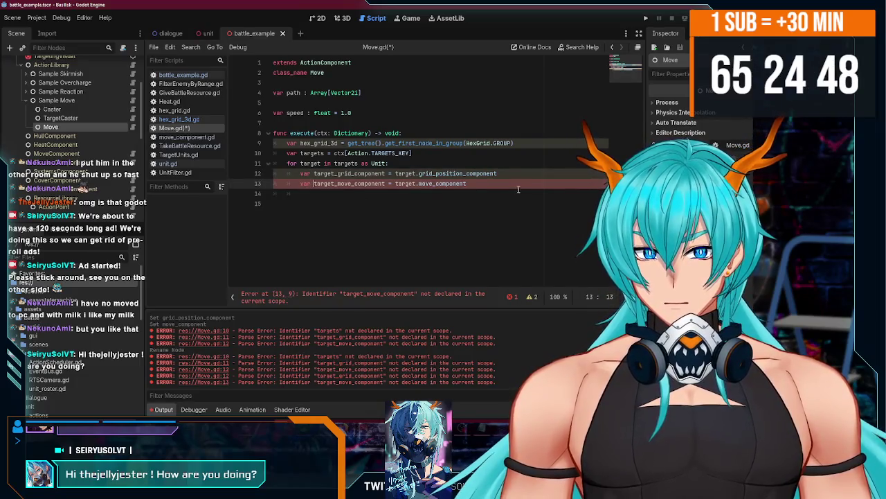
{"action": "left_click", "coordinate": [472, 201]}
{"action": "key", "text": "ctrl+s"}
Inspect the loop's component lines, including the grid_position_component reference, in Move.gd.
{"action": "left_click", "coordinate": [473, 192]}
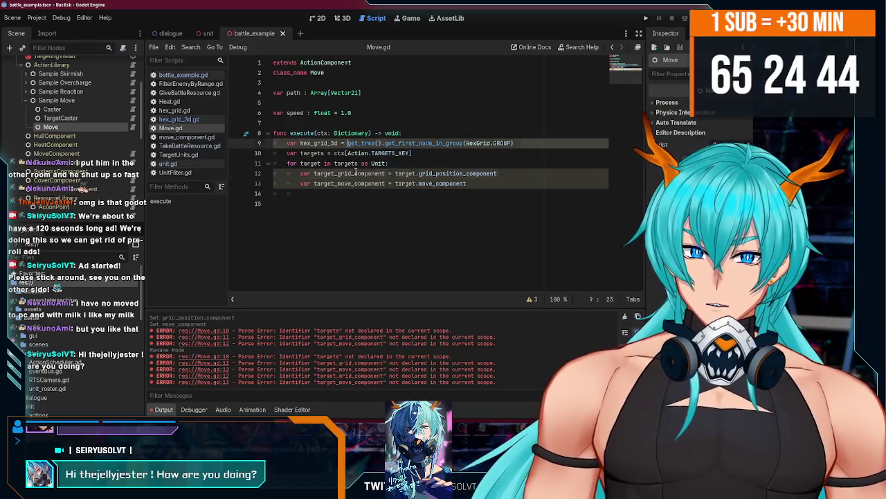
{"action": "left_click", "coordinate": [358, 133]}
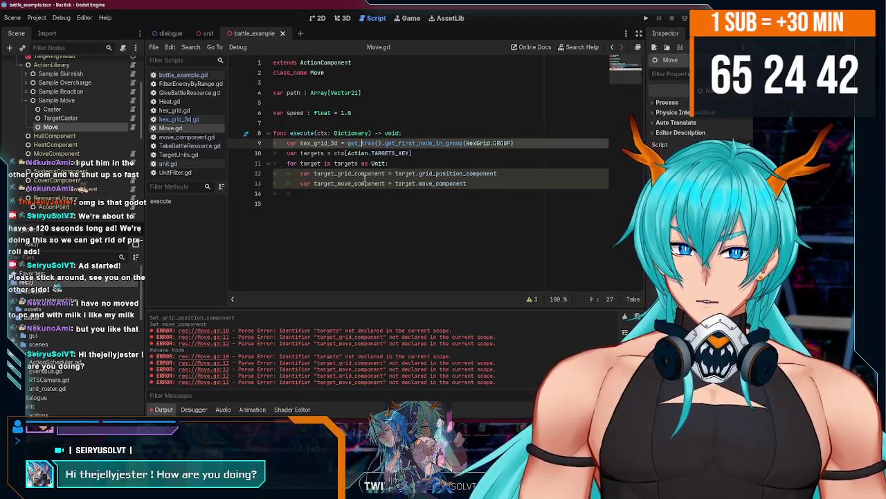
{"action": "left_click", "coordinate": [360, 183]}
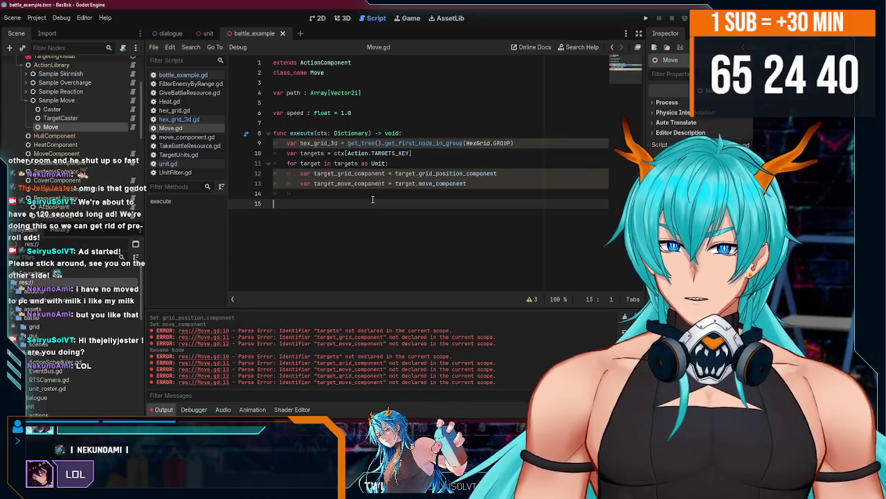
{"action": "left_click", "coordinate": [372, 196]}
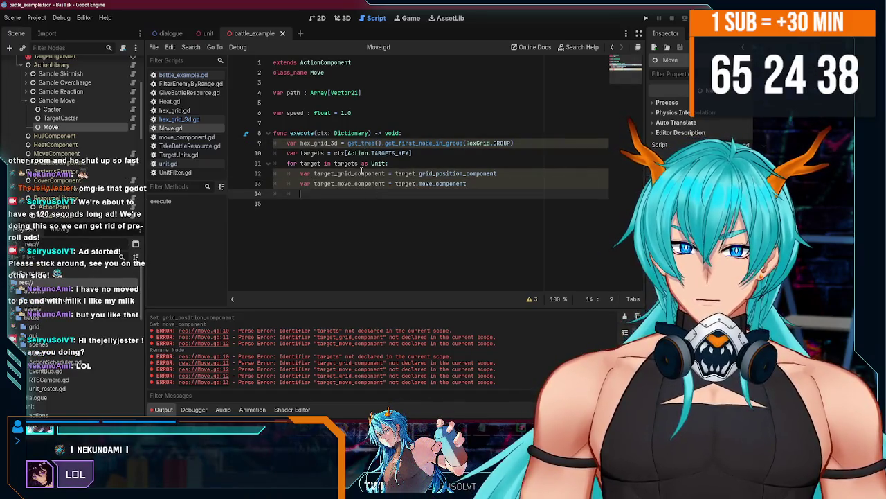
{"action": "left_click_drag", "start_coordinate": [314, 174], "coordinate": [497, 174]}
{"action": "left_click", "coordinate": [437, 176]}
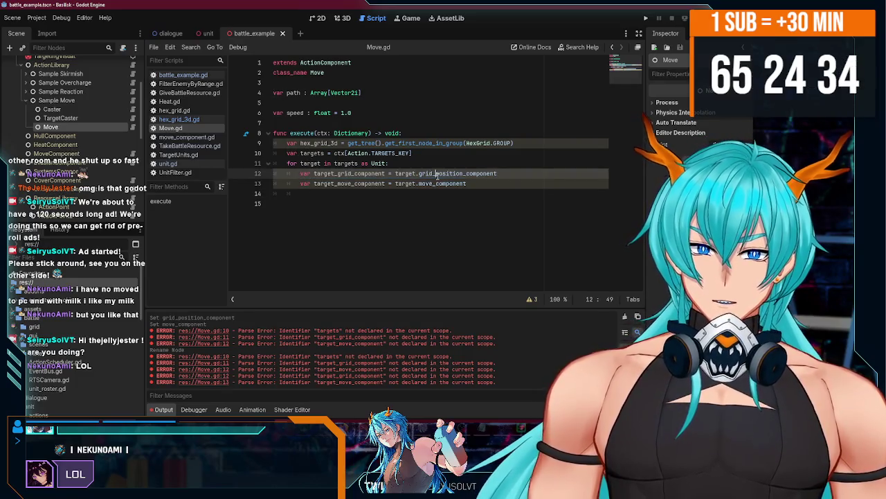
{"action": "left_click", "coordinate": [382, 191]}
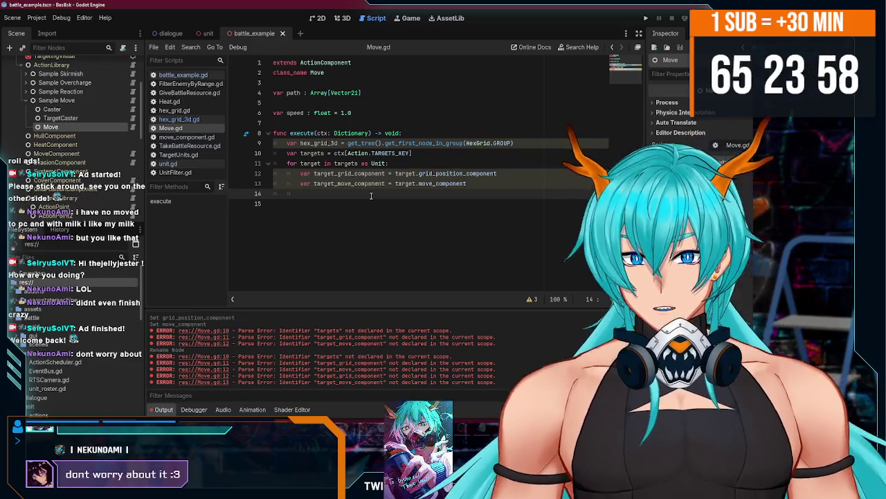
Save the scene, open move_component.gd, and change speed's type from int to float.
{"action": "key", "text": "ctrl+s"}
{"action": "left_click", "coordinate": [208, 34]}
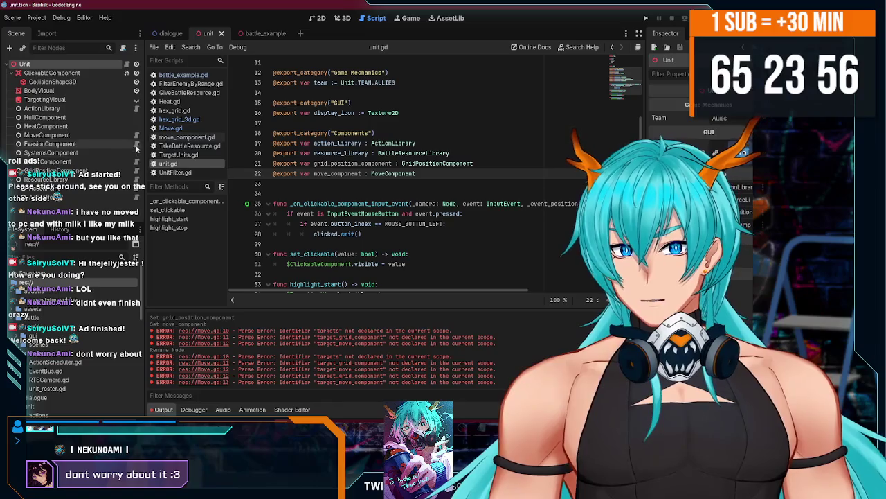
{"action": "left_click", "coordinate": [136, 135]}
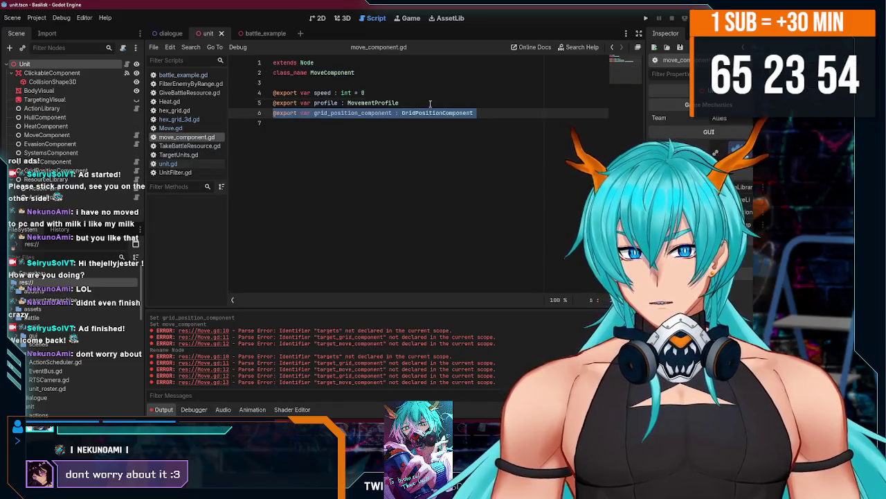
{"action": "left_click", "coordinate": [410, 93]}
{"action": "key", "text": "Return"}
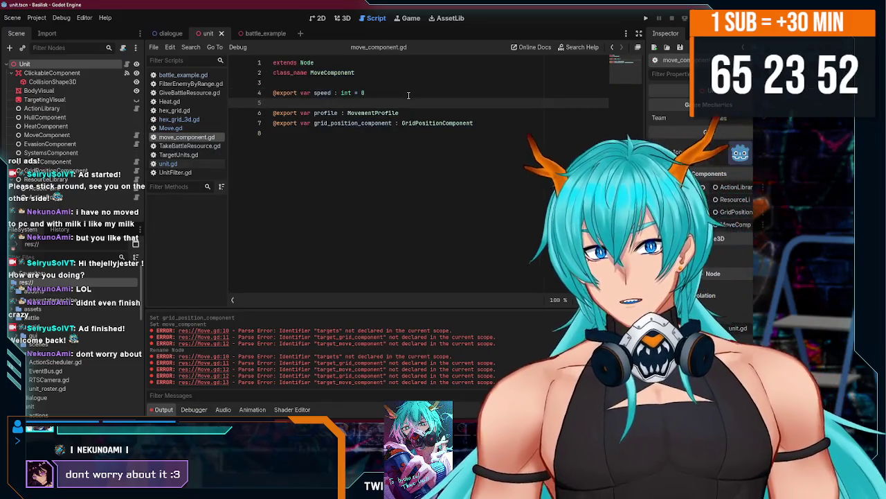
{"action": "left_click", "coordinate": [320, 94]}
{"action": "type", "text": "float"}
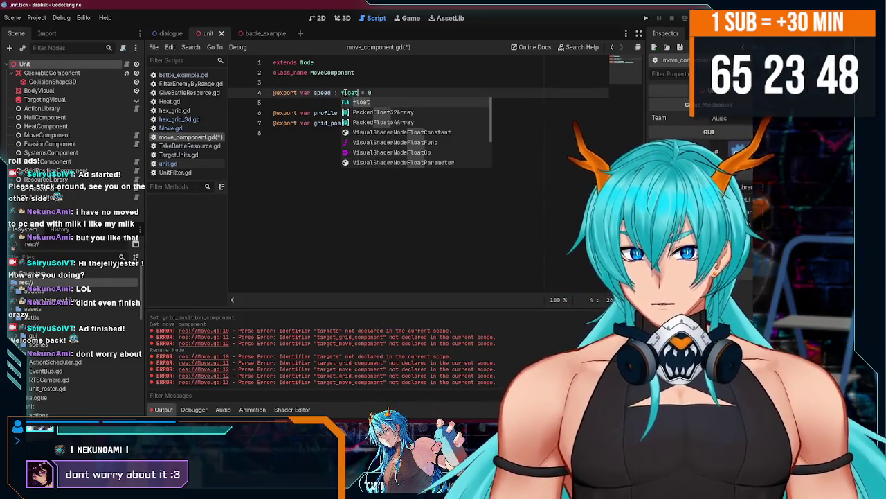
{"action": "left_click", "coordinate": [320, 94]}
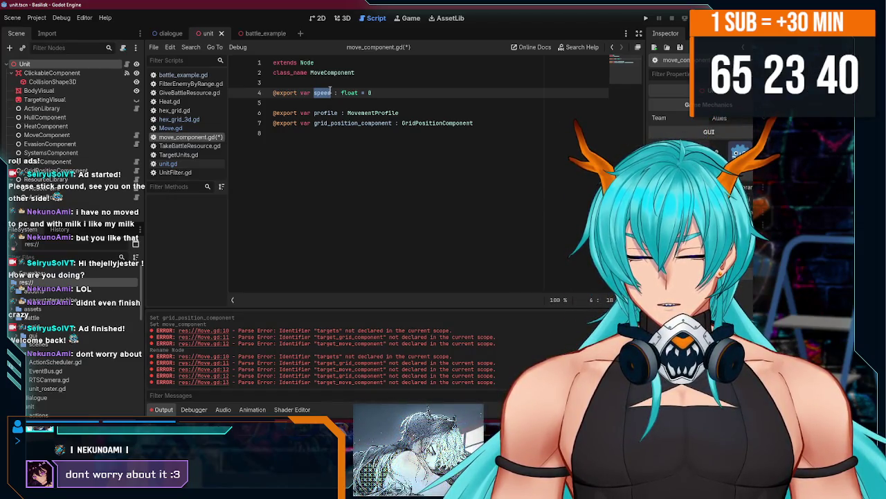
{"action": "type", "text": "move_budget"}
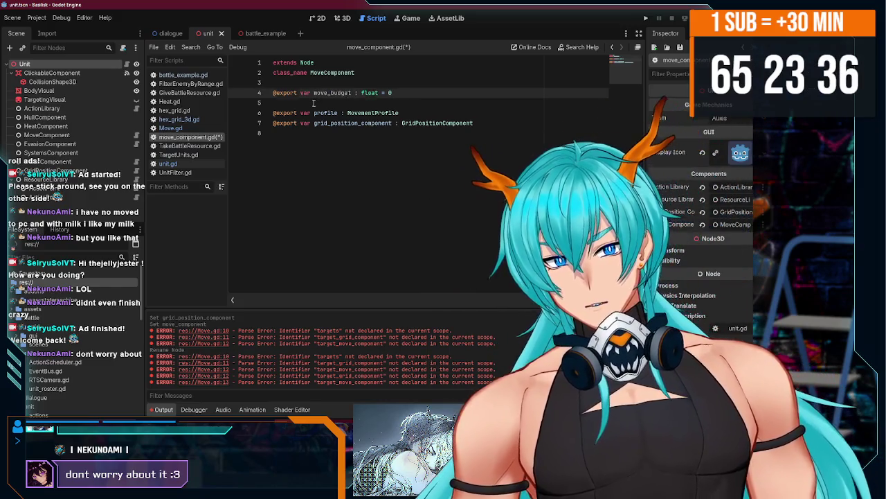
{"action": "left_click", "coordinate": [313, 103]}
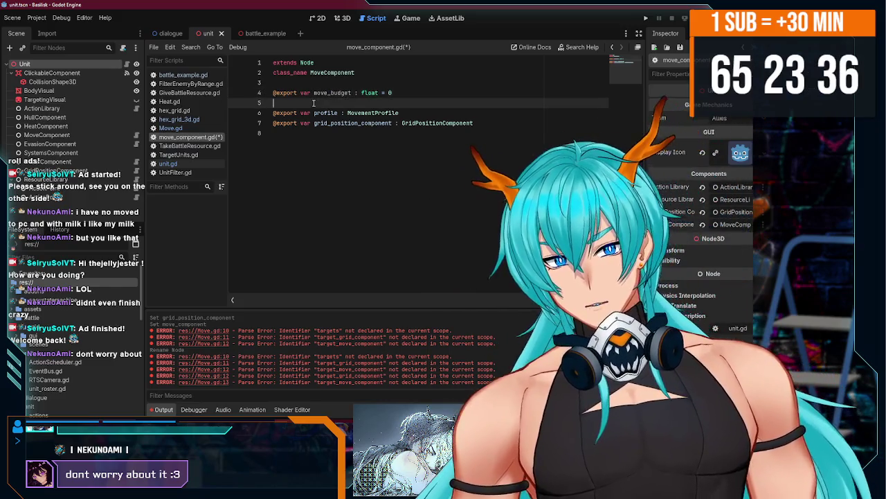
{"action": "type", "text": "@export"}
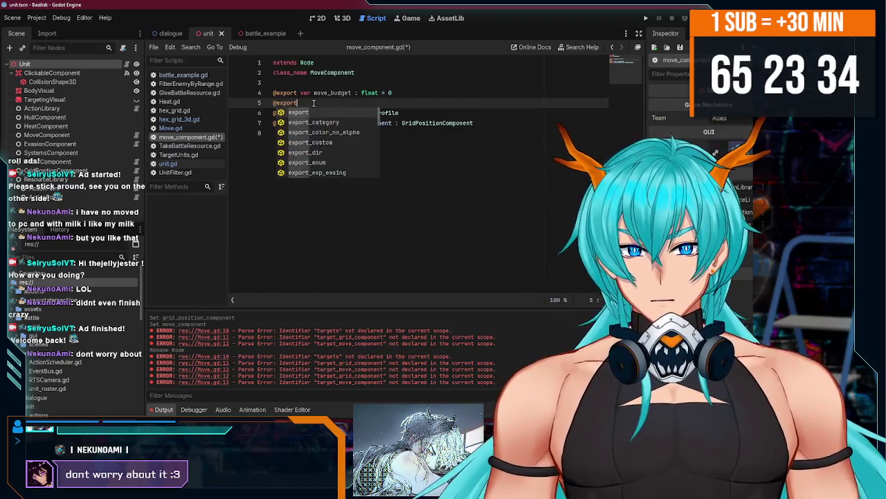
{"action": "type", "text": " var speed : "}
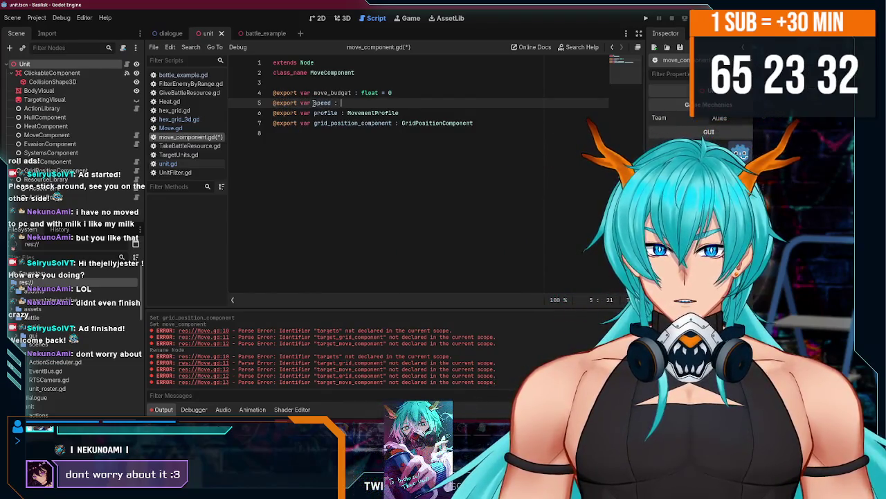
{"action": "type", "text": "float = "}
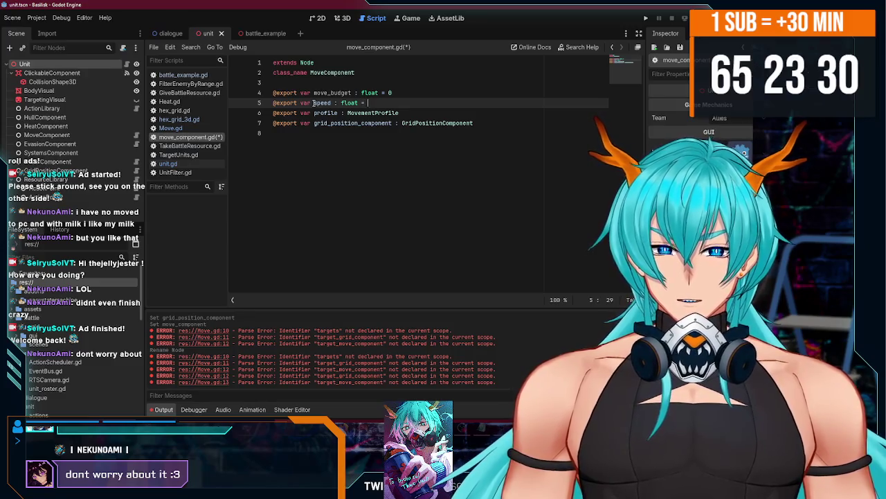
{"action": "type", "text": "1.0"}
{"action": "key", "text": "ctrl+s"}
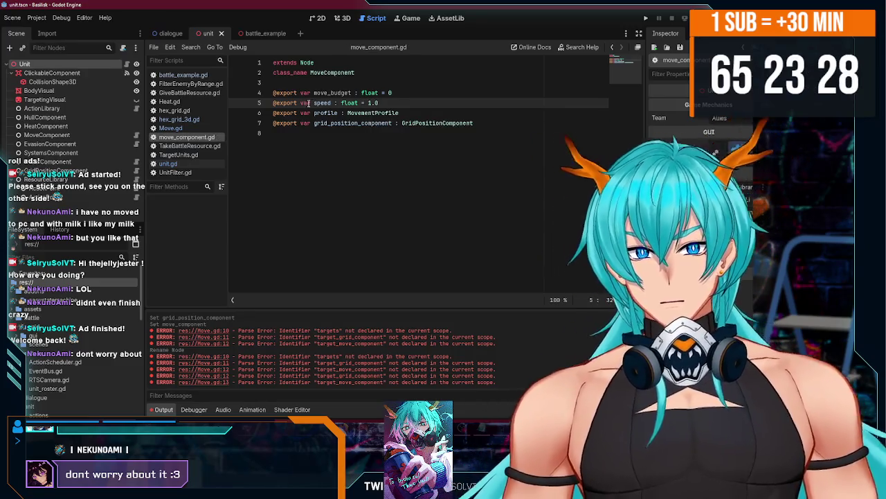
{"action": "left_click", "coordinate": [392, 92]}
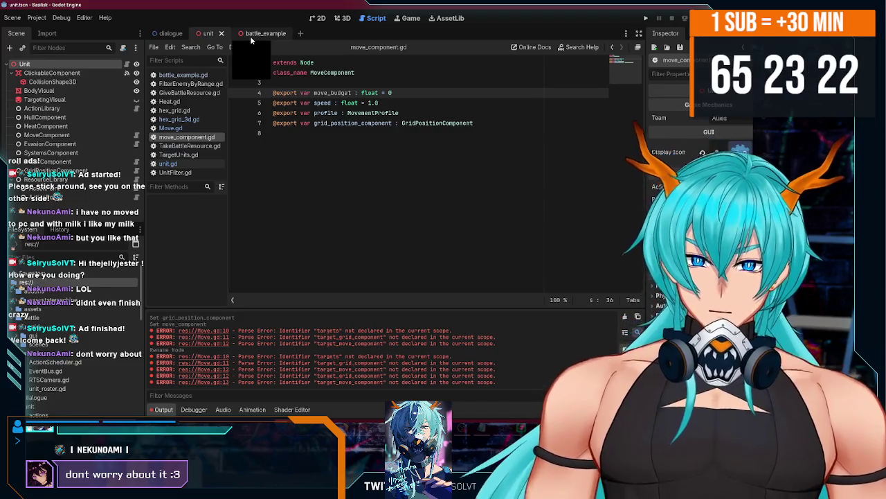
Set SBH's MoveComponent Move Budget to 5.0 in the battle_example scene.
{"action": "left_click", "coordinate": [250, 36]}
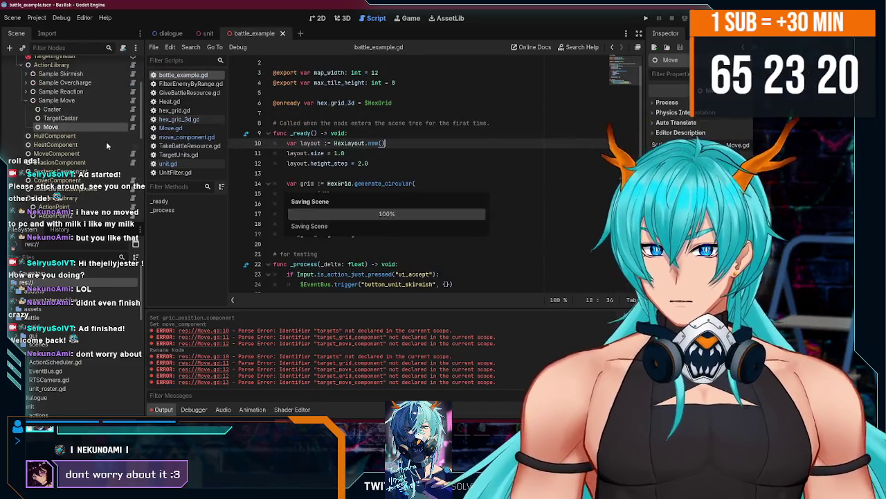
{"action": "left_click", "coordinate": [41, 89]}
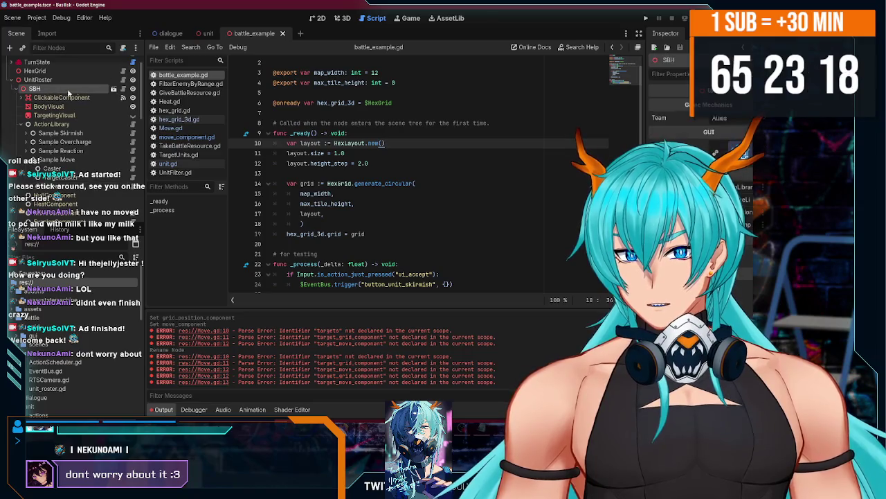
{"action": "scroll", "coordinate": [82, 108], "scroll_direction": "down", "scroll_amount": 3}
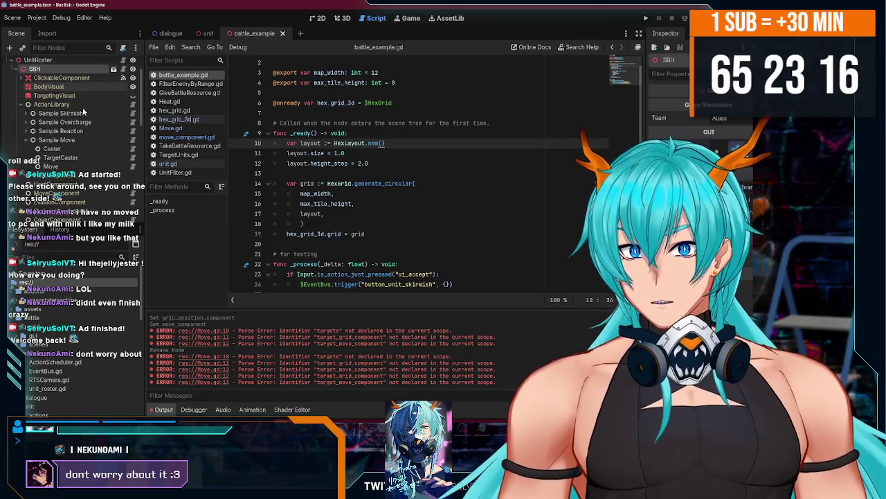
{"action": "scroll", "coordinate": [75, 112], "scroll_direction": "down", "scroll_amount": 2}
{"action": "left_click", "coordinate": [63, 94]}
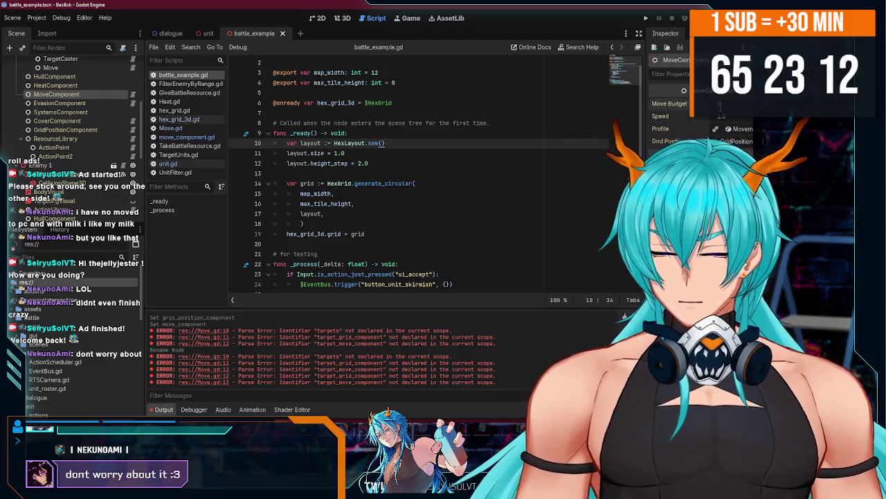
{"action": "key", "text": "Return"}
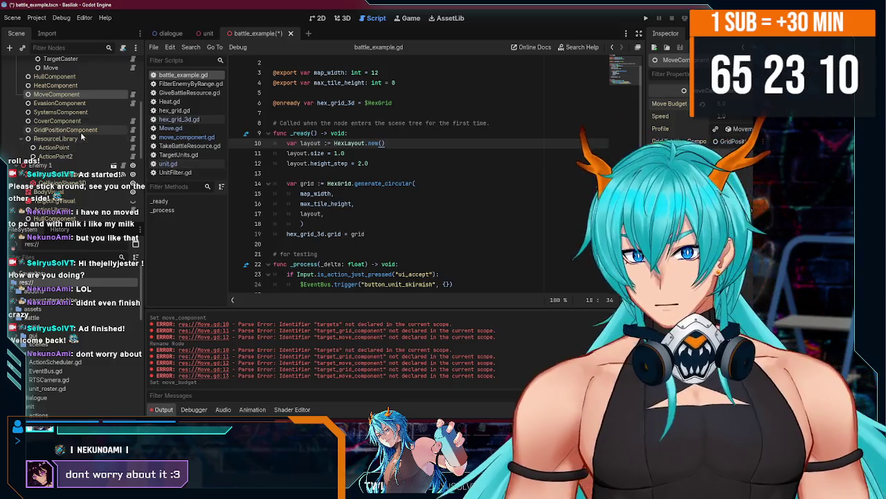
{"action": "scroll", "coordinate": [82, 133], "scroll_direction": "up", "scroll_amount": 2}
{"action": "scroll", "coordinate": [114, 127], "scroll_direction": "up", "scroll_amount": 4}
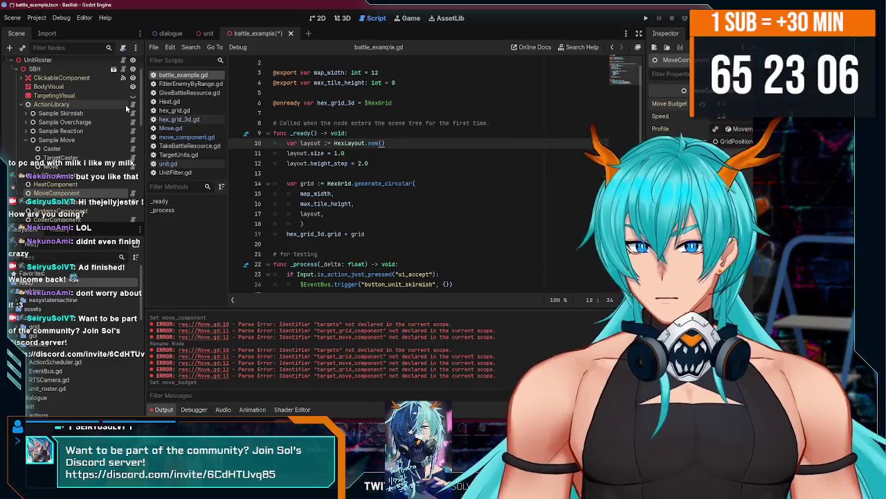
Browse the action scripts to Move.gd and resume at the end of line 14.
{"action": "left_click", "coordinate": [122, 70]}
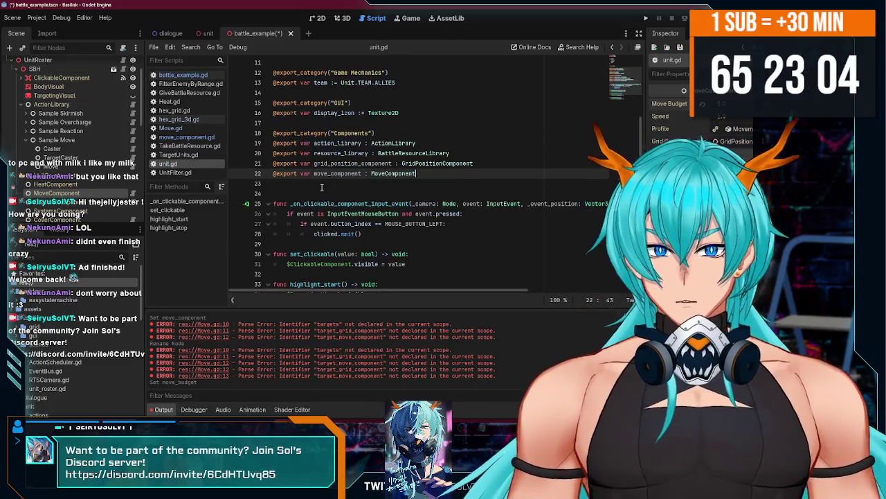
{"action": "left_click", "coordinate": [188, 83]}
{"action": "left_click", "coordinate": [188, 92]}
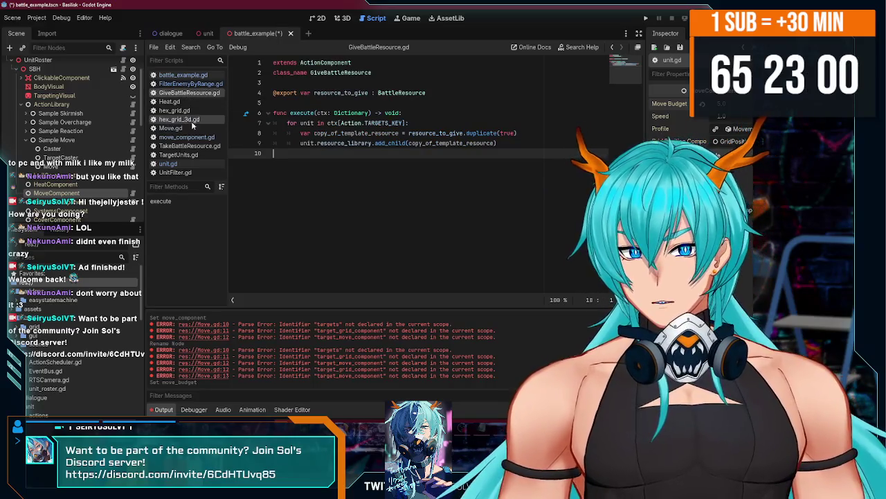
{"action": "left_click", "coordinate": [193, 129]}
{"action": "left_click", "coordinate": [400, 193]}
{"action": "type", "text": "var speed_of_unit :"}
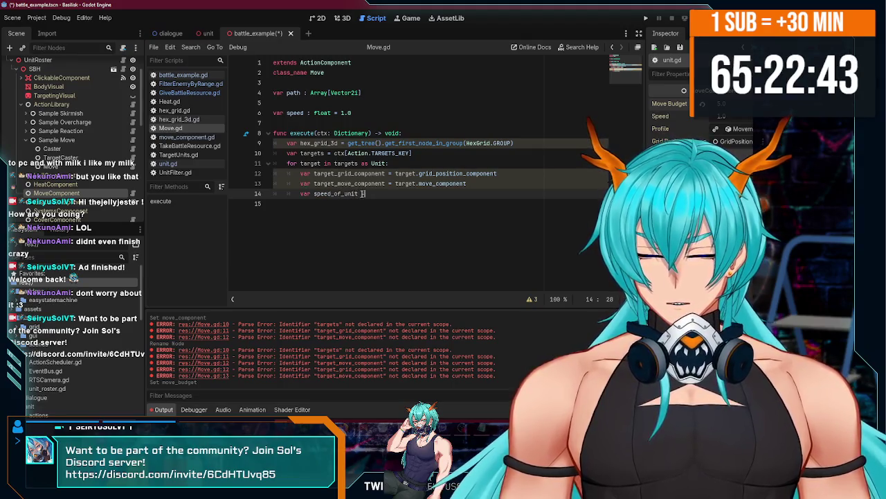
Complete line 14 as 'var speed_of_unit = target_move_component.speed' and save.
{"action": "type", "text": "= "}
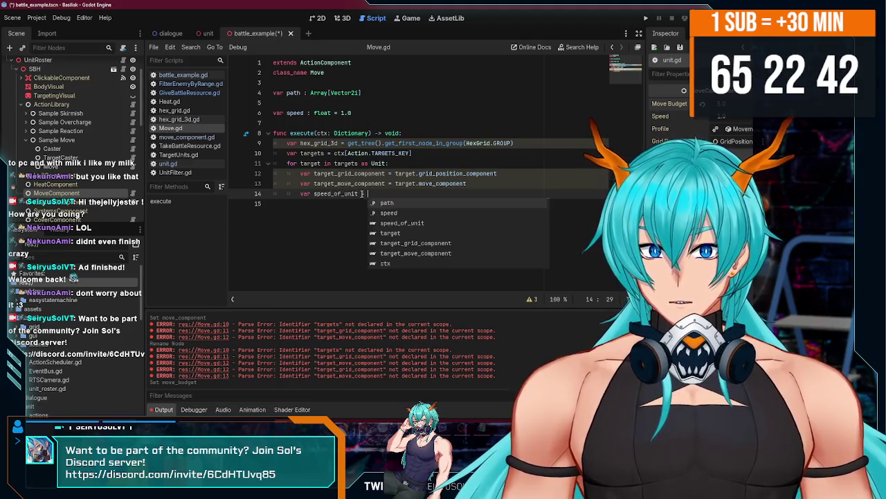
{"action": "type", "text": "sp"}
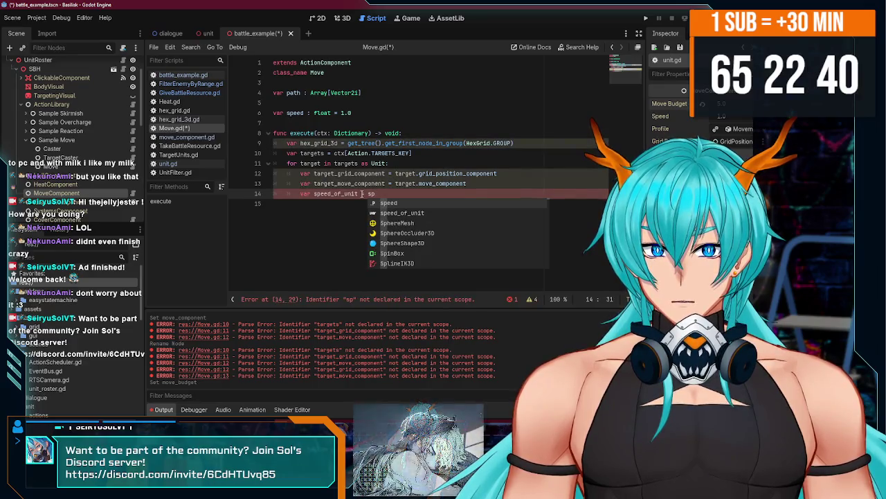
{"action": "key", "text": "BackSpace"}
{"action": "key", "text": "BackSpace"}
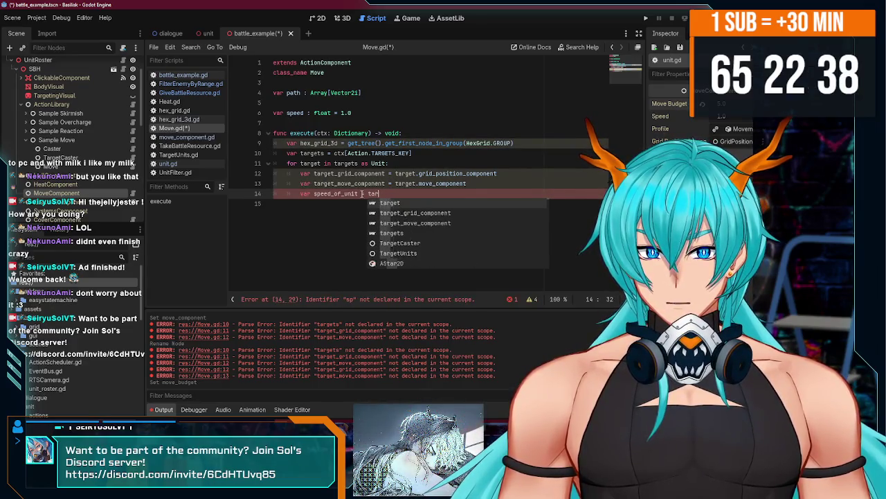
{"action": "type", "text": "targ"}
{"action": "key", "text": "Return"}
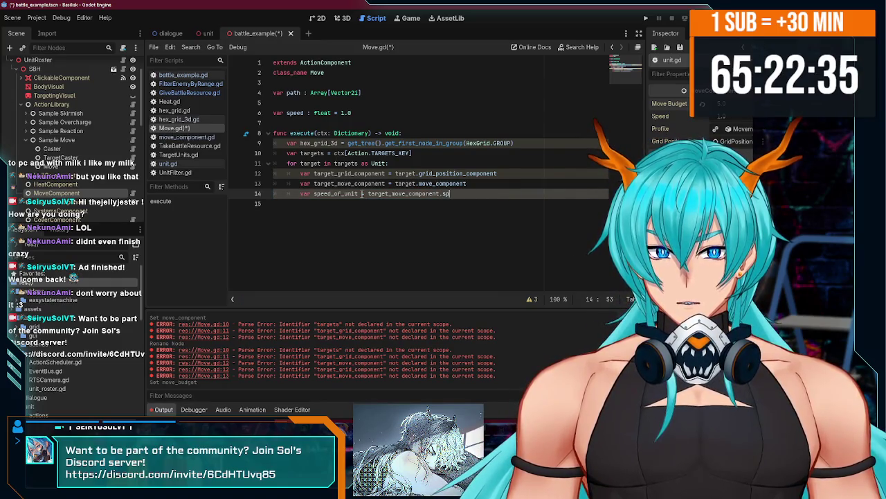
{"action": "key", "text": "ctrl+s"}
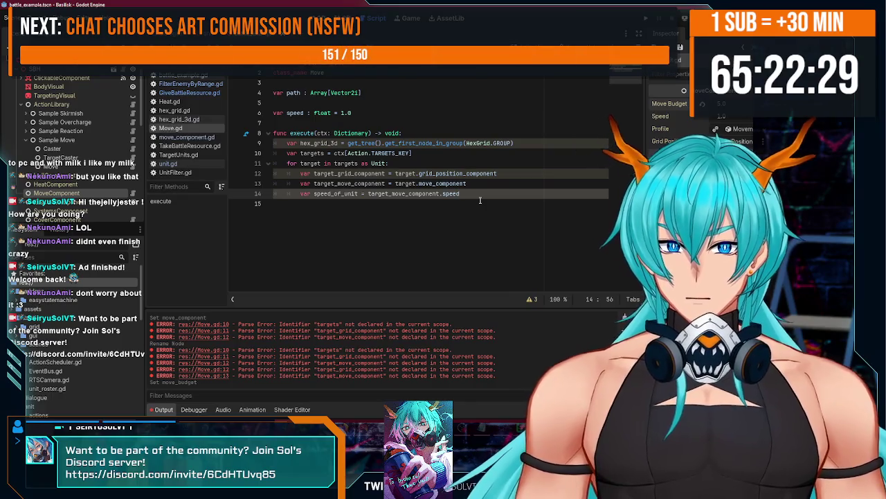
Add a 'for coord in path:' loop below line 14.
{"action": "key", "text": "Return"}
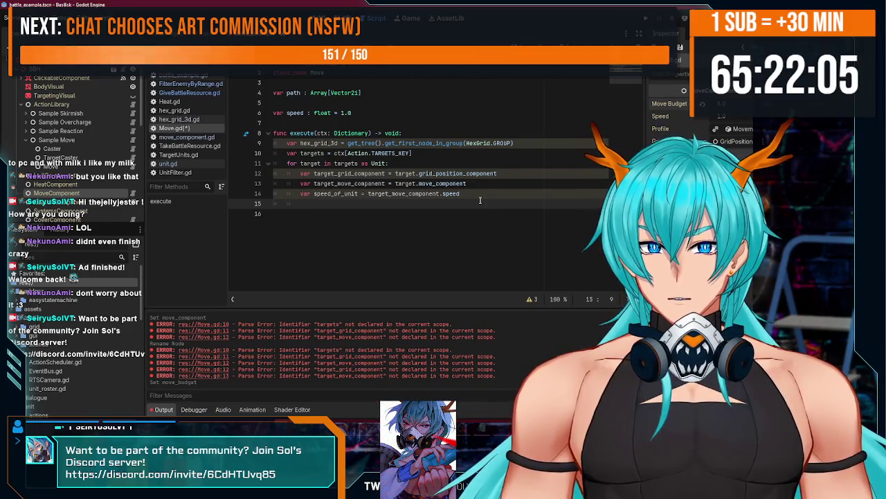
{"action": "type", "text": "for coord in path:"}
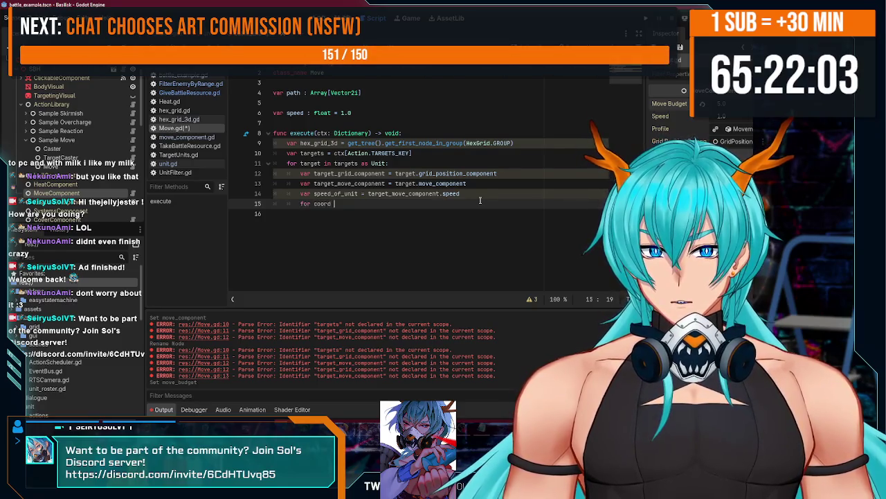
{"action": "key", "text": "Return"}
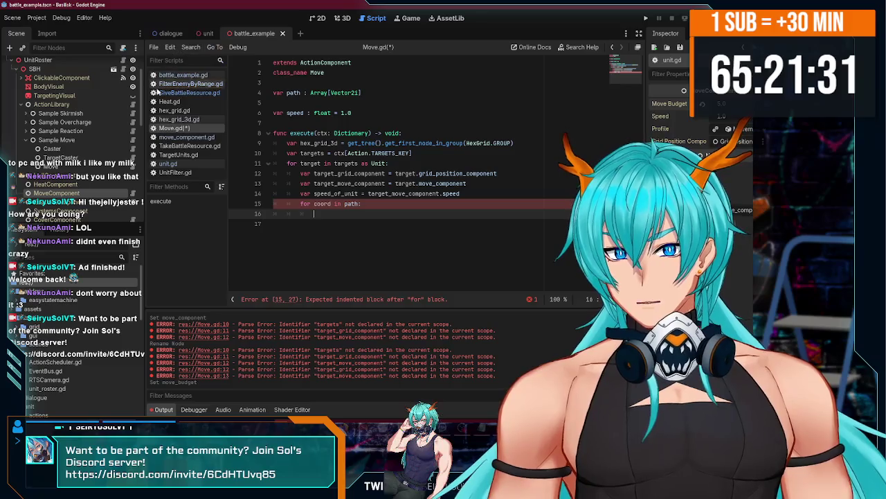
{"action": "left_click", "coordinate": [178, 119]}
Inspect hex_grid_3d.gd's grid variable and hex_grid.gd's get_height function.
{"action": "scroll", "coordinate": [410, 245], "scroll_direction": "up", "scroll_amount": 5}
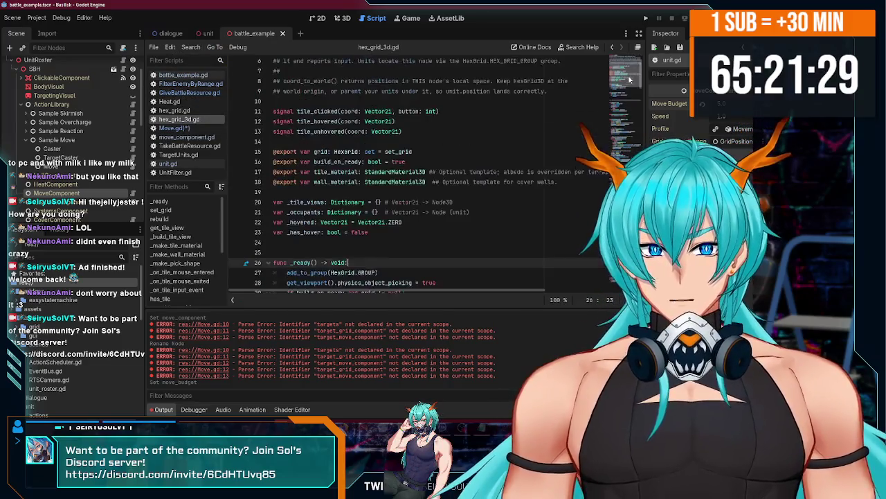
{"action": "left_click", "coordinate": [297, 222]}
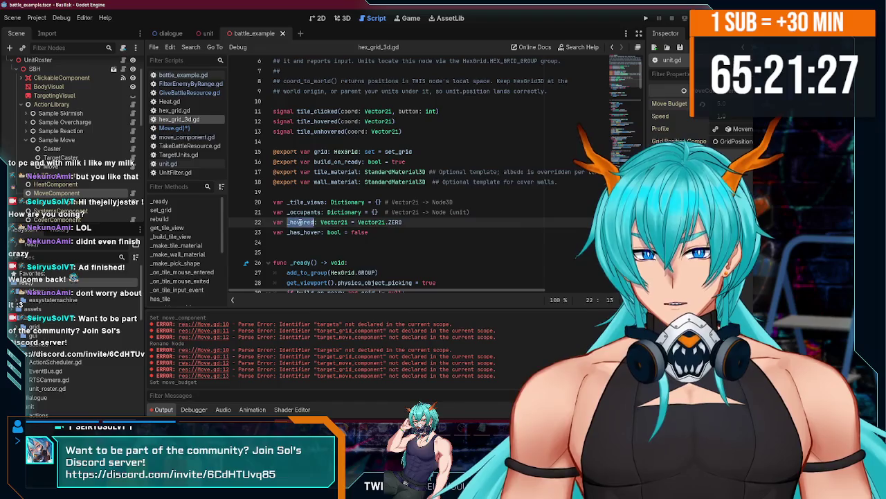
{"action": "left_click", "coordinate": [301, 232]}
{"action": "double_click", "coordinate": [321, 151]}
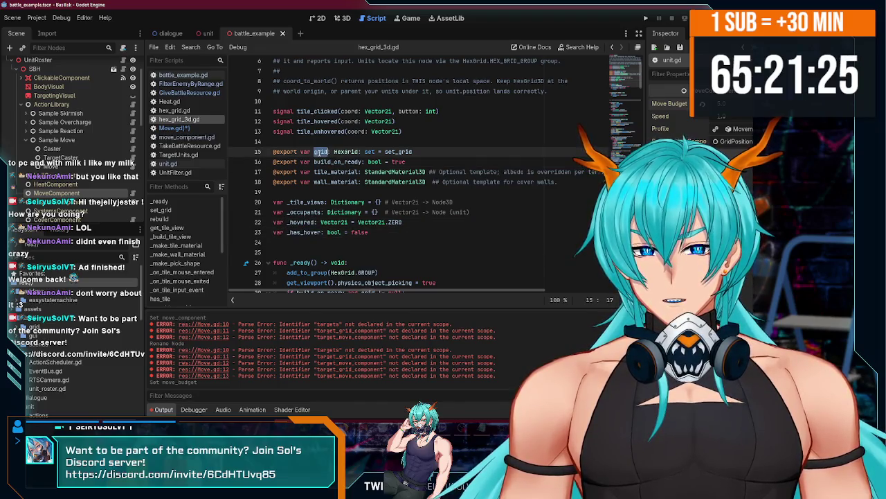
{"action": "key", "text": "alt+Left"}
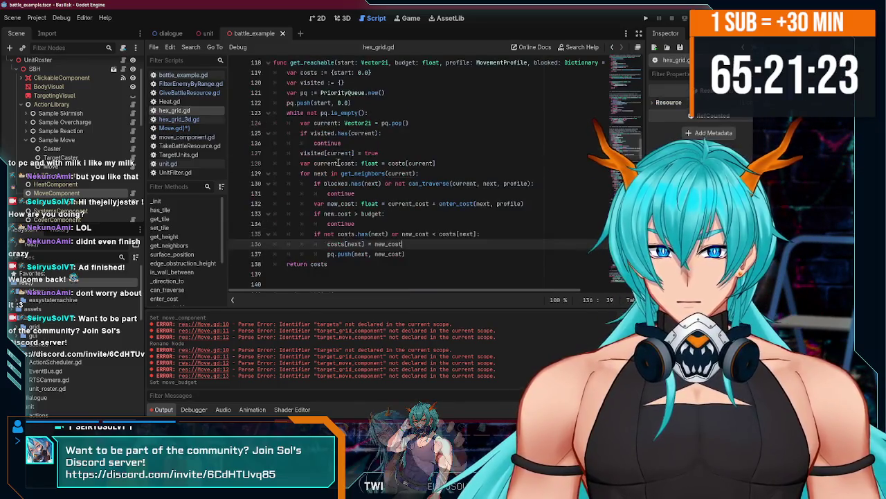
{"action": "scroll", "coordinate": [429, 173], "scroll_direction": "down", "scroll_amount": 20}
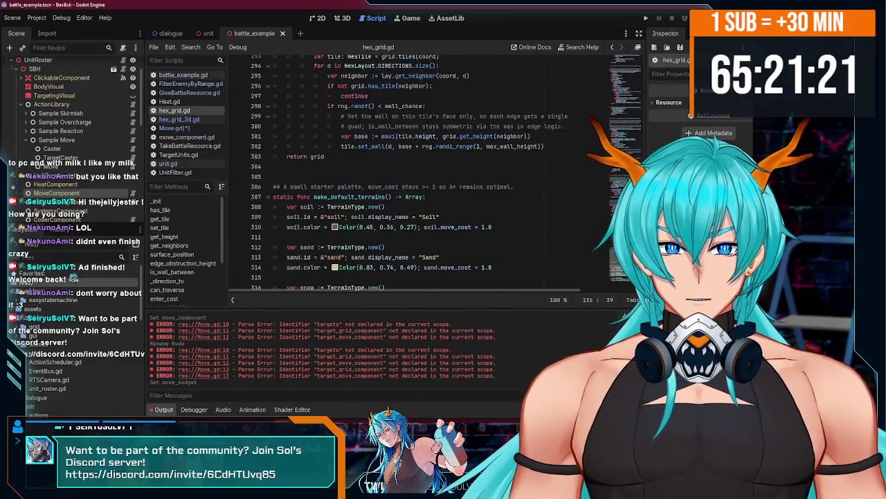
{"action": "scroll", "coordinate": [470, 119], "scroll_direction": "up", "scroll_amount": 20}
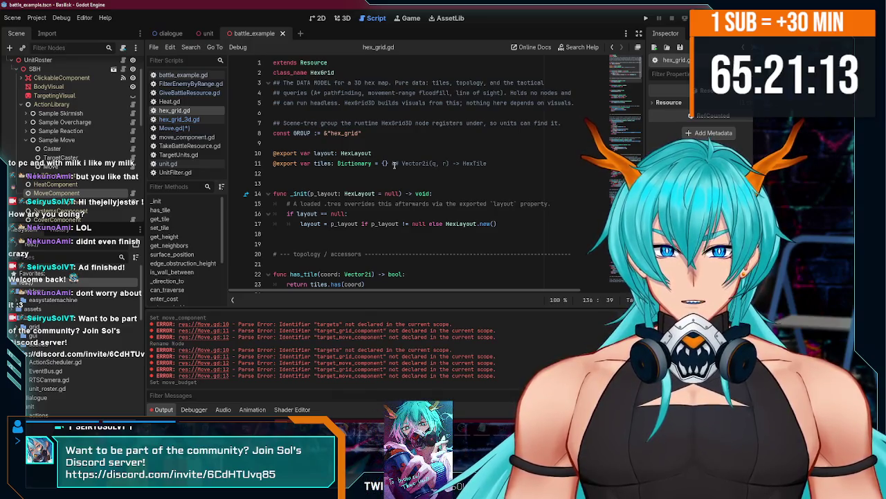
{"action": "scroll", "coordinate": [412, 179], "scroll_direction": "down", "scroll_amount": 3}
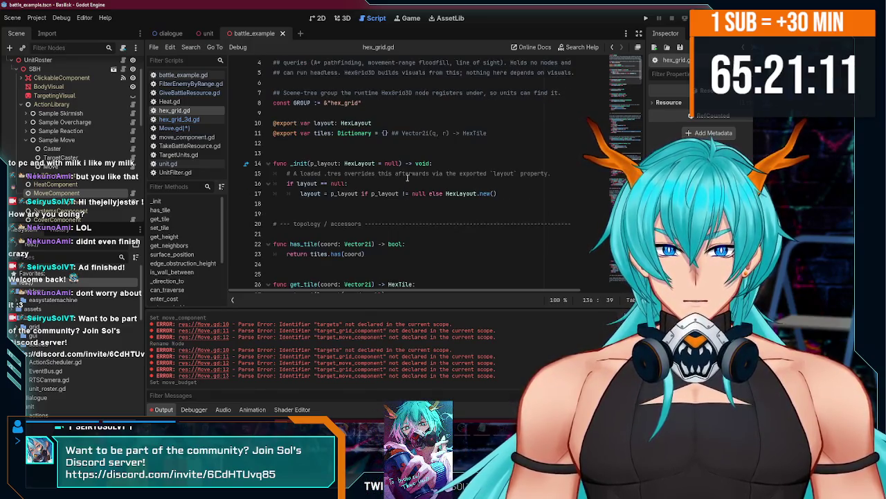
{"action": "scroll", "coordinate": [403, 180], "scroll_direction": "down", "scroll_amount": 6}
{"action": "double_click", "coordinate": [307, 123]}
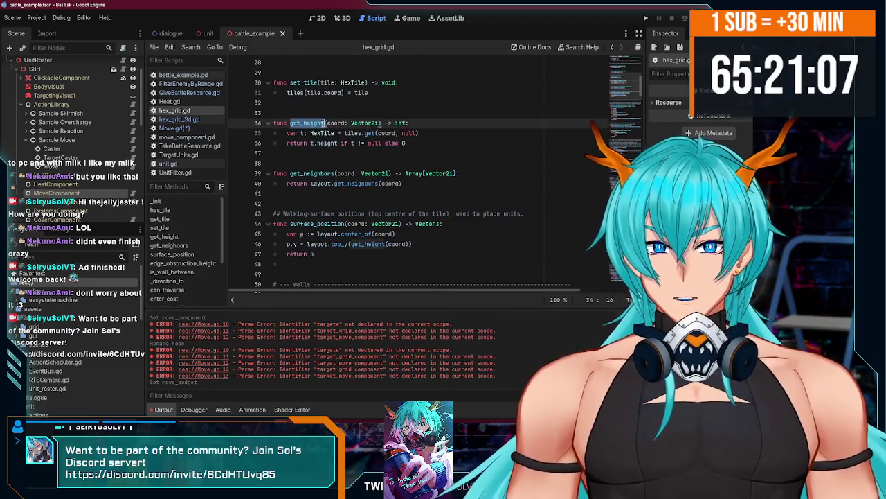
Switch to the unit scene, view it in 3D, then reopen Move.gd and save.
{"action": "left_click", "coordinate": [198, 34]}
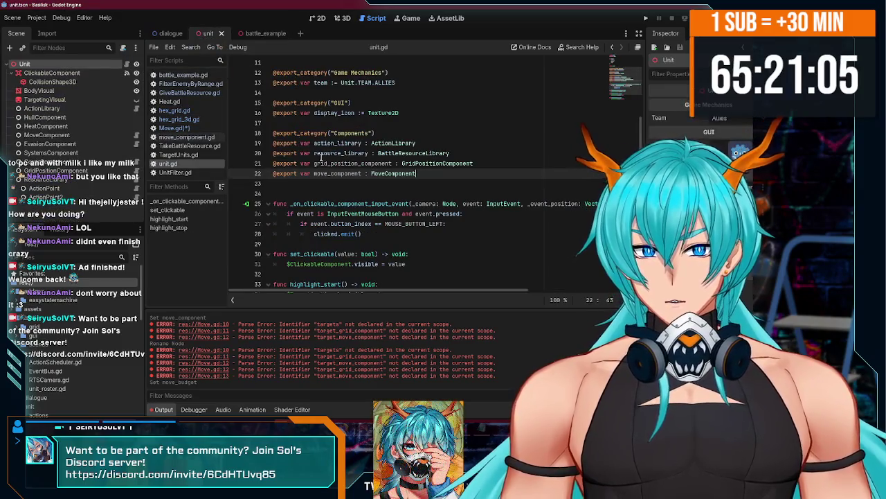
{"action": "left_click", "coordinate": [343, 19]}
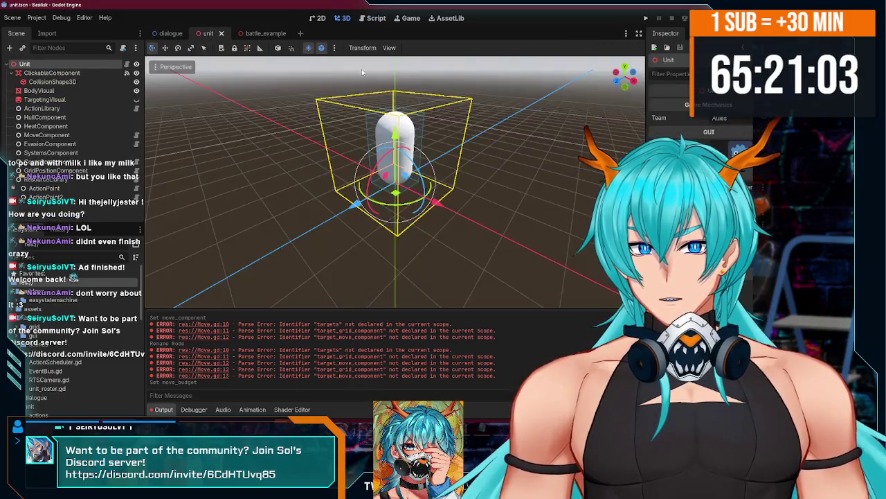
{"action": "left_click", "coordinate": [363, 18]}
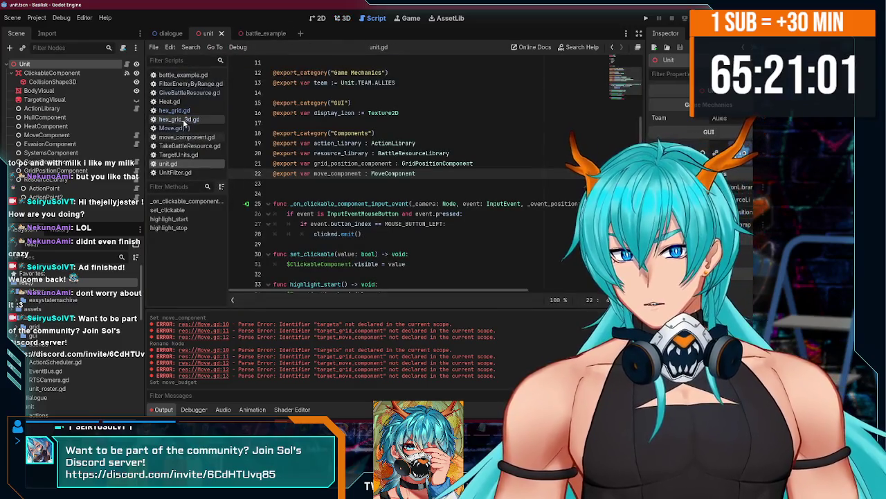
{"action": "left_click", "coordinate": [182, 129]}
{"action": "key", "text": "ctrl+s"}
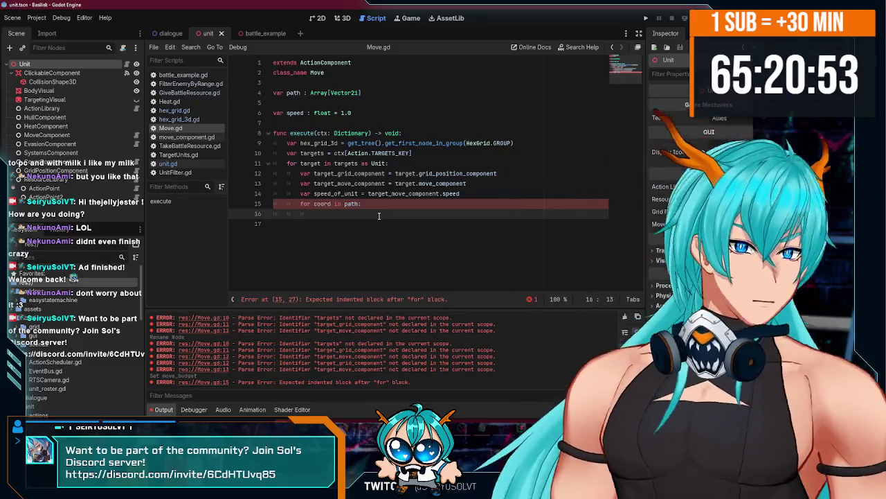
Declare 'hex_grid = hex_grid_3d.grid' after the hex_grid_3d lookup on line 9.
{"action": "left_click", "coordinate": [525, 142]}
{"action": "key", "text": "Return"}
{"action": "type", "text": "v"}
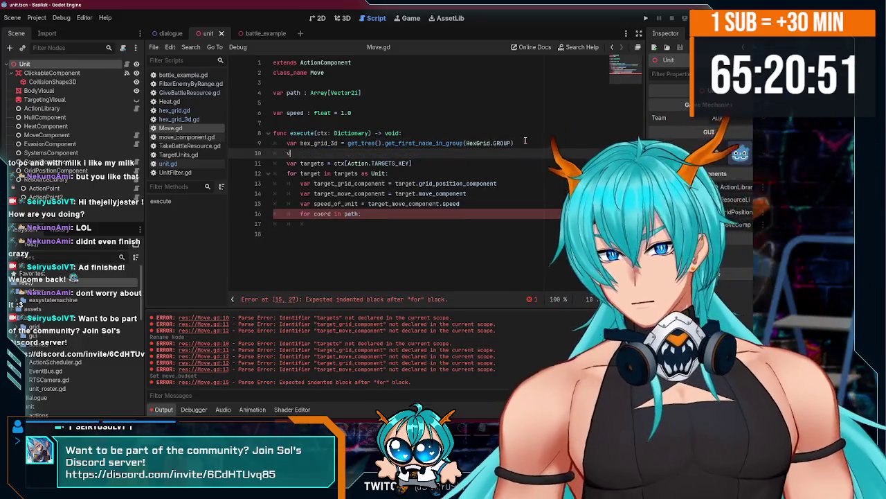
{"action": "type", "text": "hex_"}
{"action": "type", "text": "_gr"}
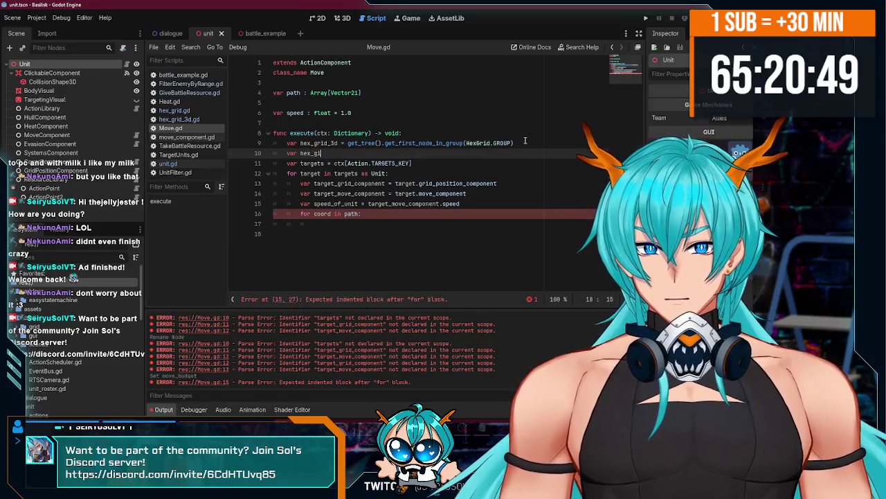
{"action": "type", "text": "id = "}
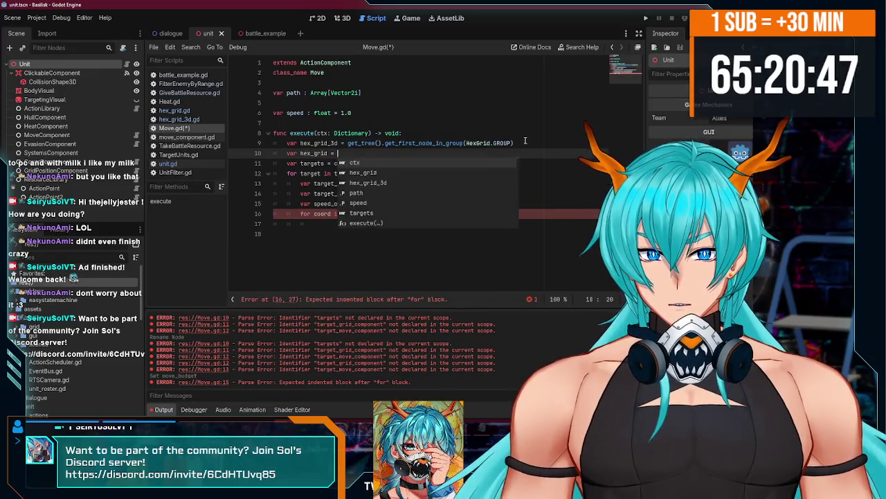
{"action": "type", "text": "hex_"}
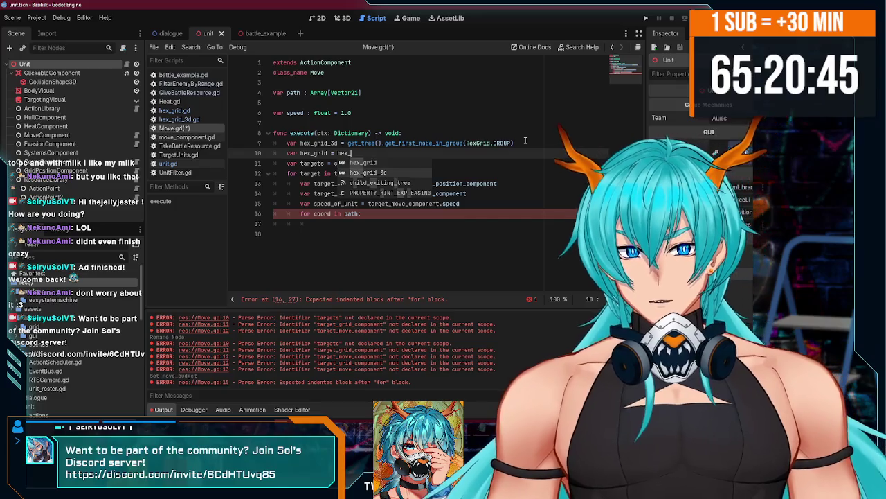
{"action": "type", "text": "grid_3d.grid"}
{"action": "key", "text": "ctrl+s"}
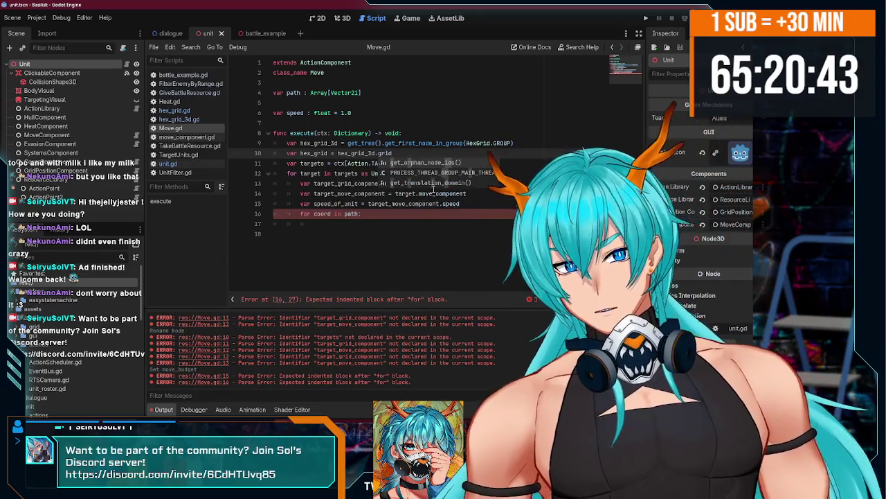
Start the loop's 'var height = hex_grid' line and type hex_grid as HexGrid, then save.
{"action": "left_click", "coordinate": [377, 223]}
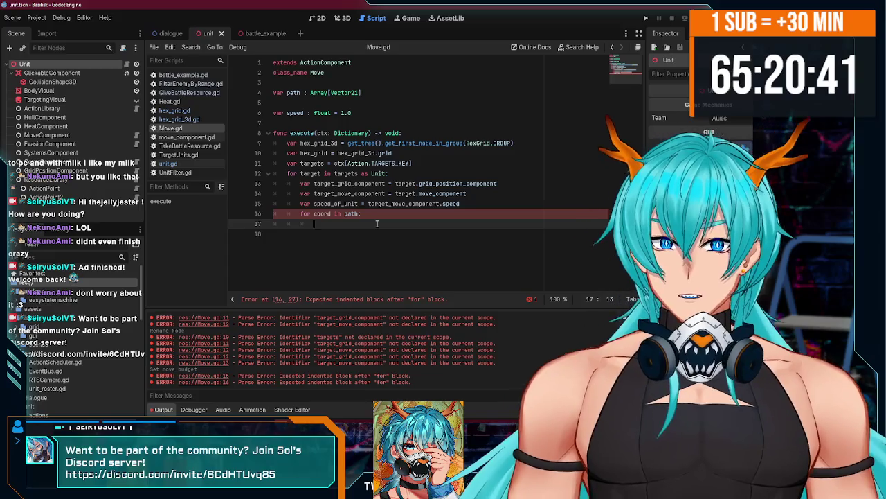
{"action": "type", "text": "var height "}
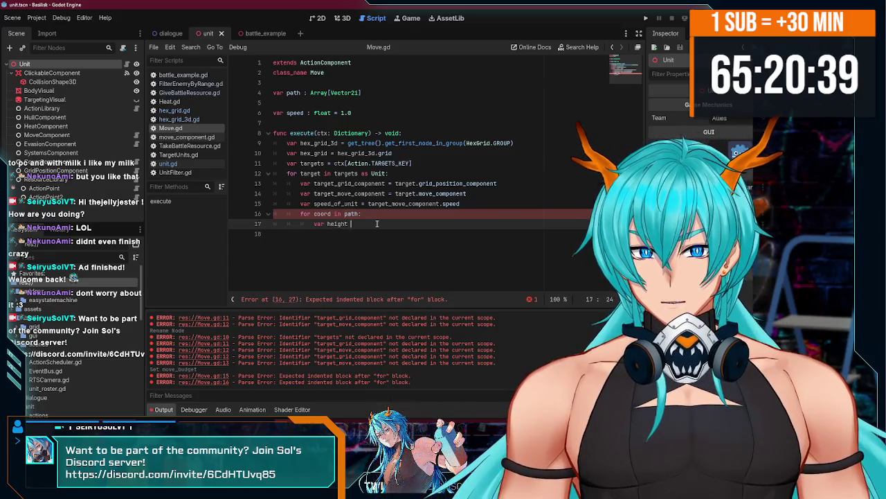
{"action": "type", "text": "= hex"}
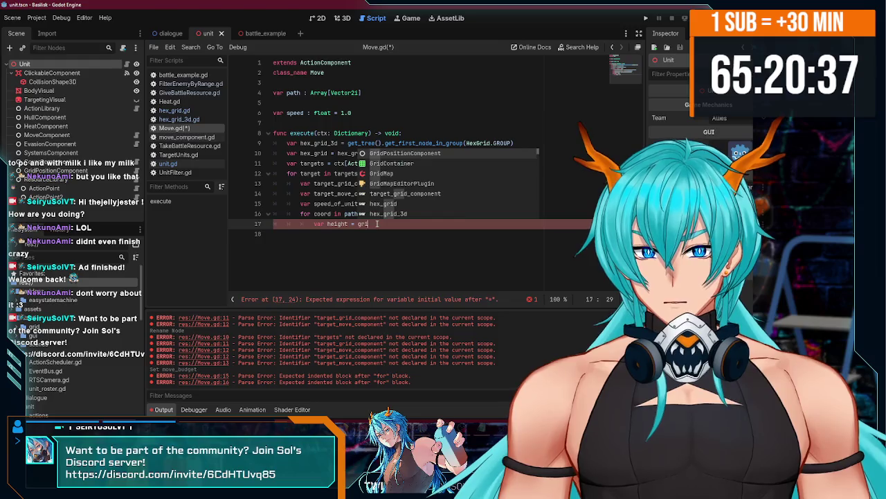
{"action": "type", "text": "_"}
{"action": "key", "text": "Return"}
{"action": "type", "text": "_"}
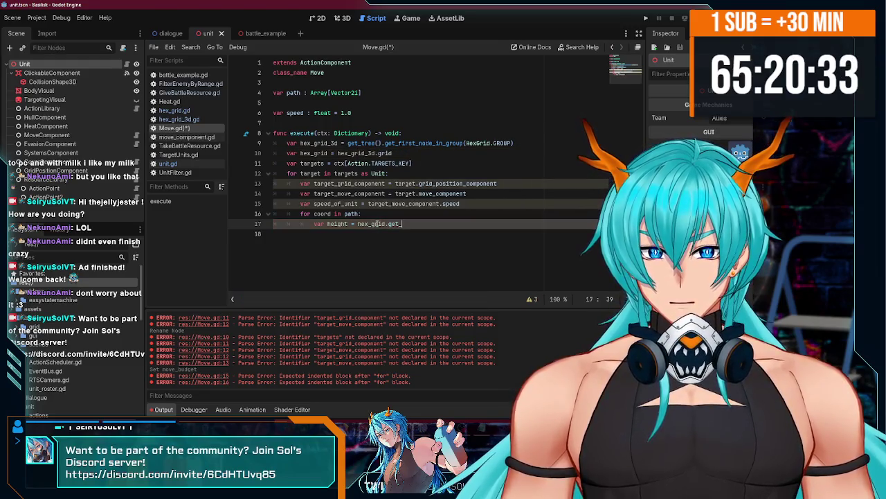
{"action": "left_click", "coordinate": [330, 153]}
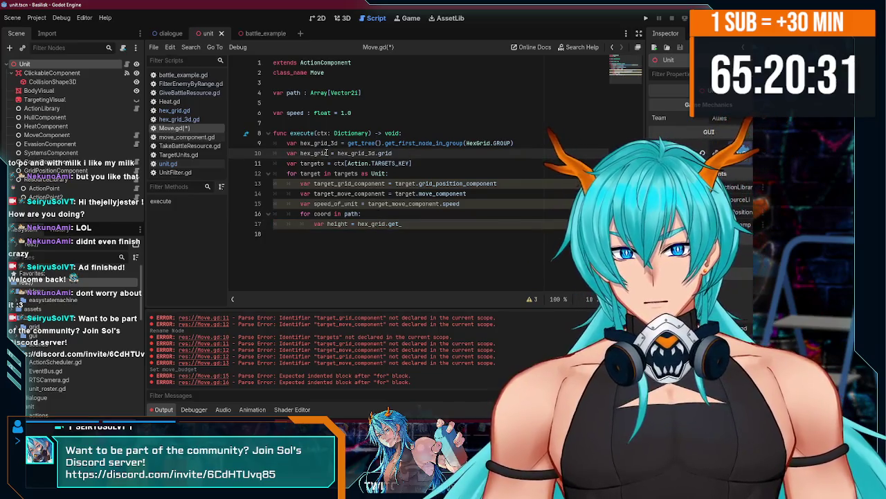
{"action": "type", "text": ": HexG"}
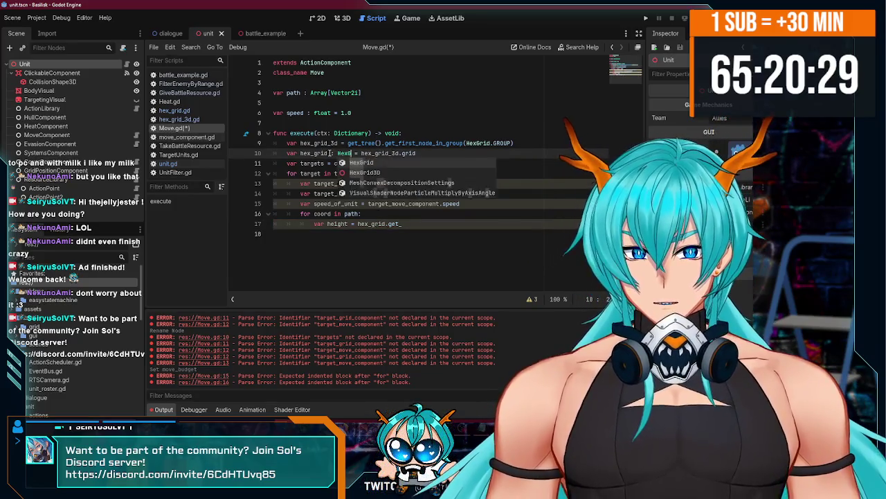
{"action": "key", "text": "ctrl+s"}
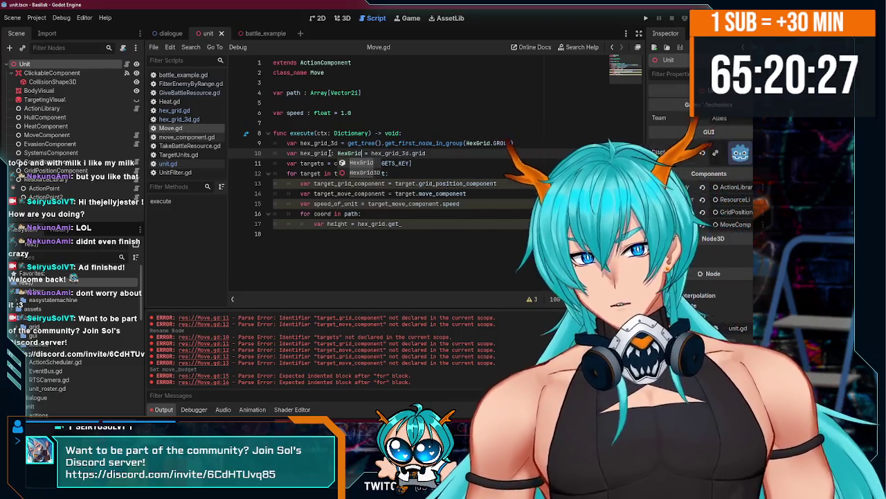
Finish the loop line as 'var height = hex_grid.get_height(coord)'.
{"action": "left_click", "coordinate": [412, 224]}
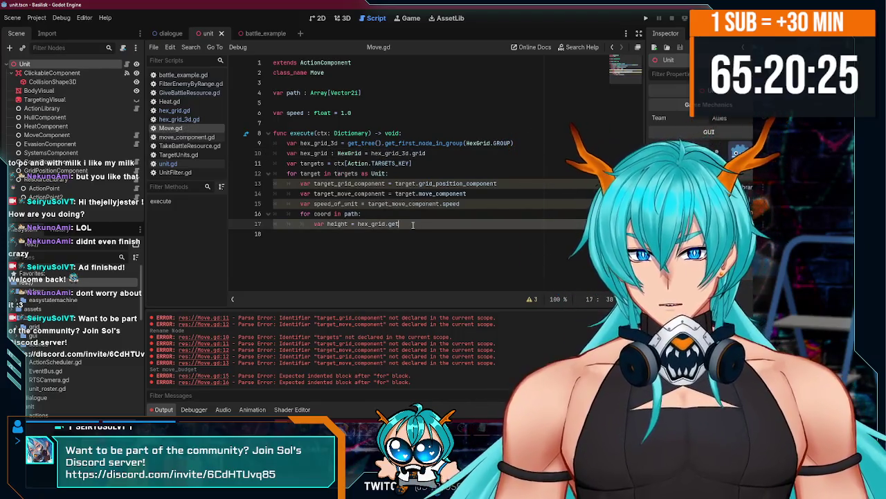
{"action": "type", "text": "_"}
{"action": "key", "text": "Return"}
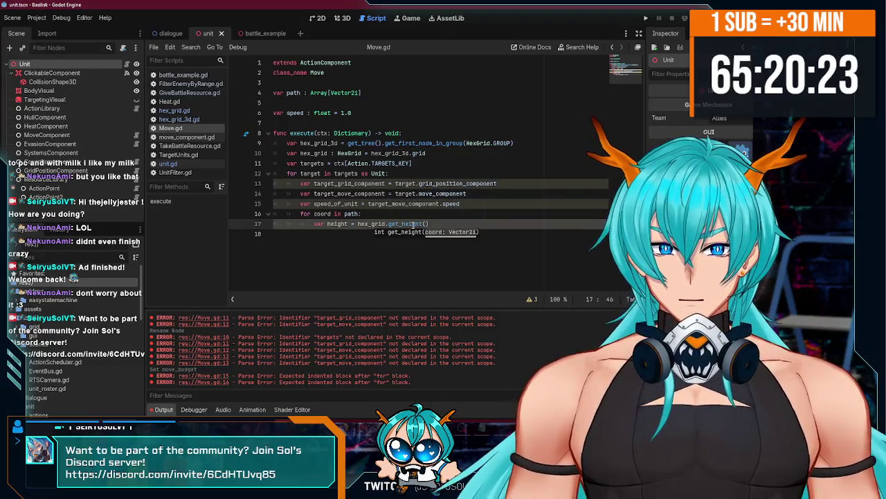
{"action": "type", "text": "coord)"}
{"action": "key", "text": "Return"}
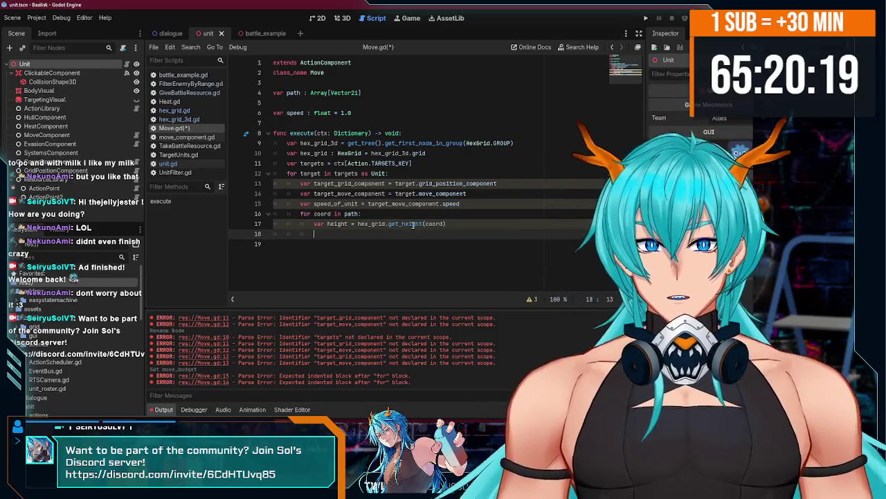
Give the target_grid_component declaration the GridPositionComponent type hint.
{"action": "type", "text": "target_"}
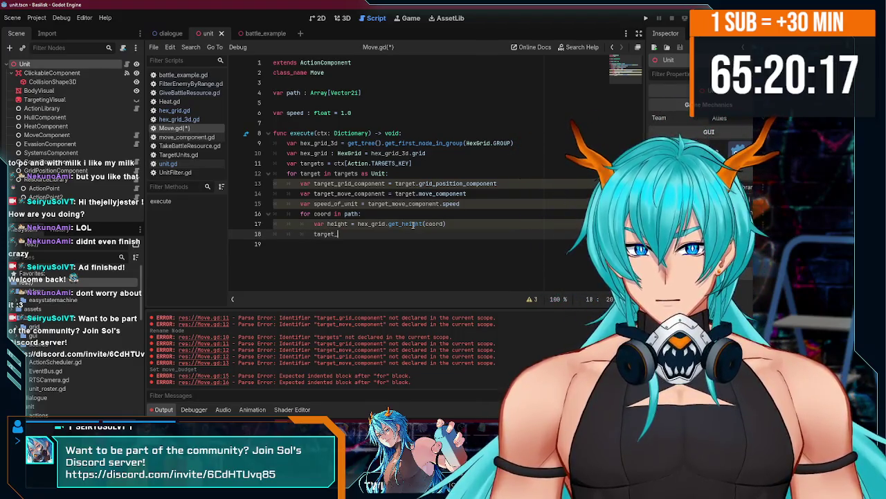
{"action": "key", "text": "Return"}
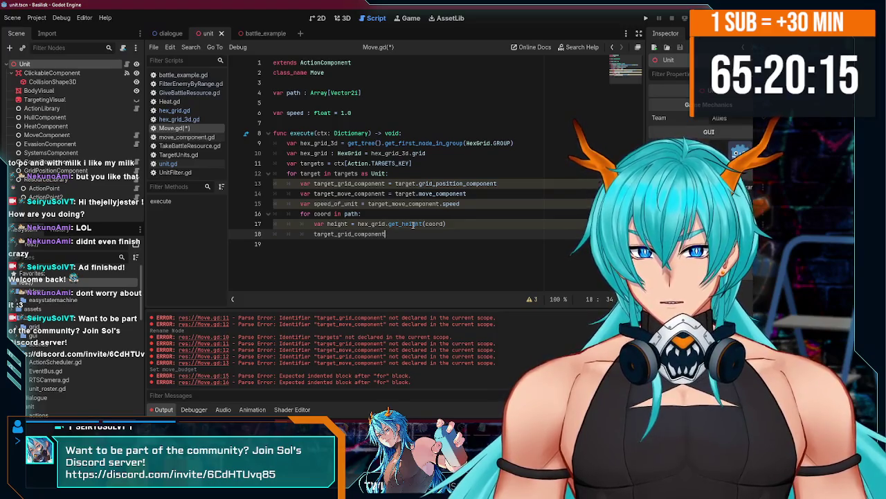
{"action": "type", "text": "."}
{"action": "left_click", "coordinate": [388, 183]}
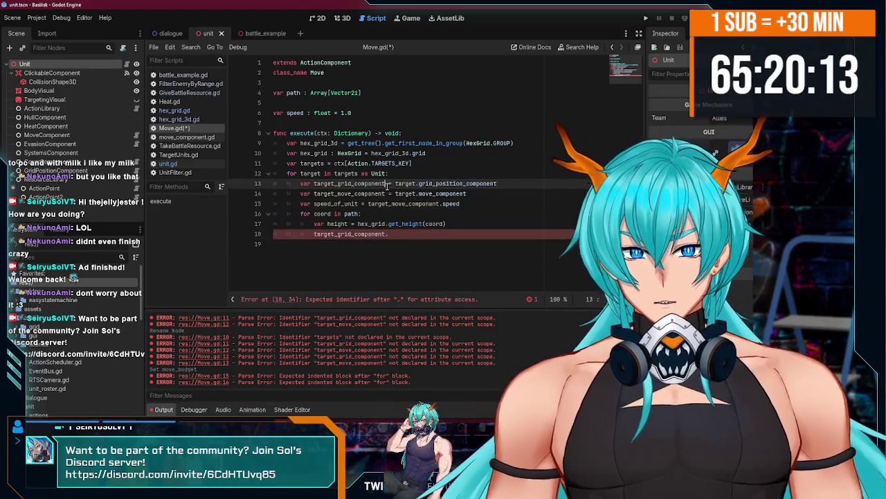
{"action": "type", "text": ": GridPosition"}
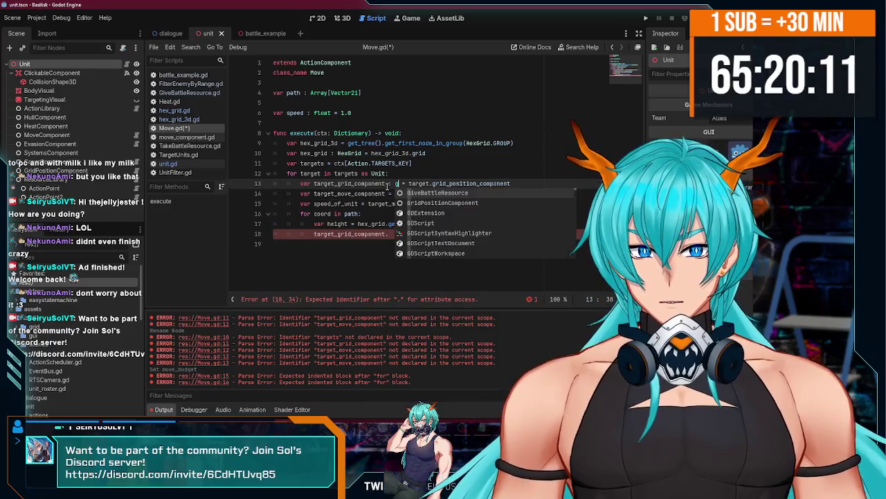
{"action": "key", "text": "Return"}
In the loop set target_grid_component.coord = coord and .height = height, then save.
{"action": "left_click", "coordinate": [398, 236]}
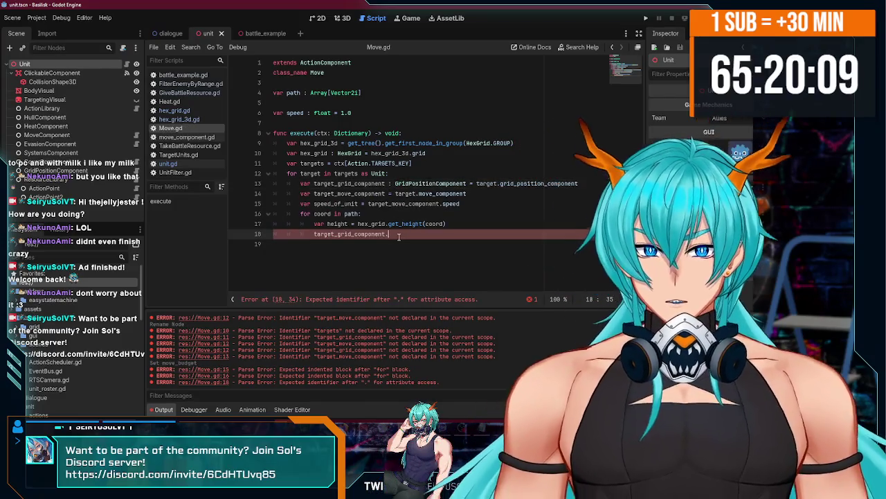
{"action": "key", "text": "ctrl+space"}
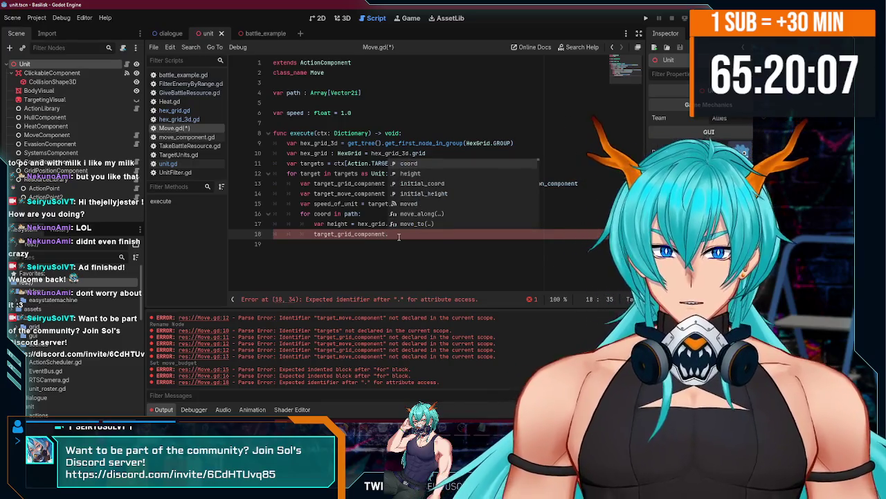
{"action": "key", "text": "Return"}
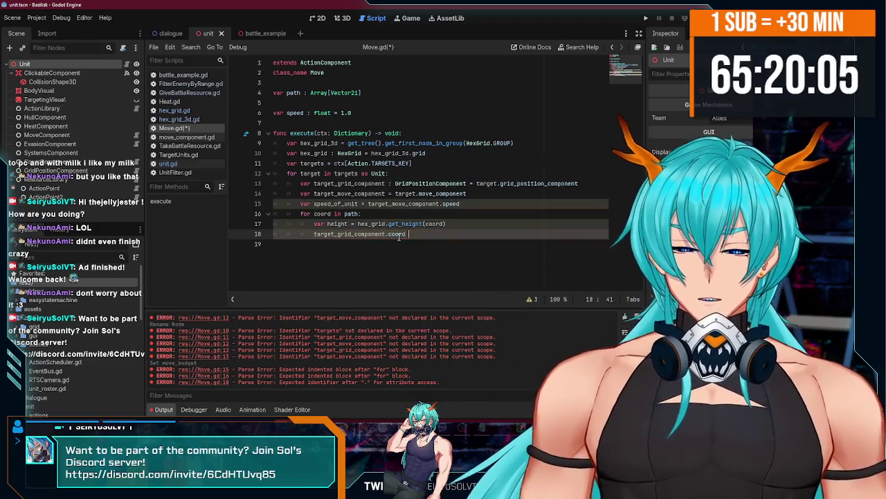
{"action": "type", "text": "= coord"}
{"action": "key", "text": "Return"}
{"action": "type", "text": "target"}
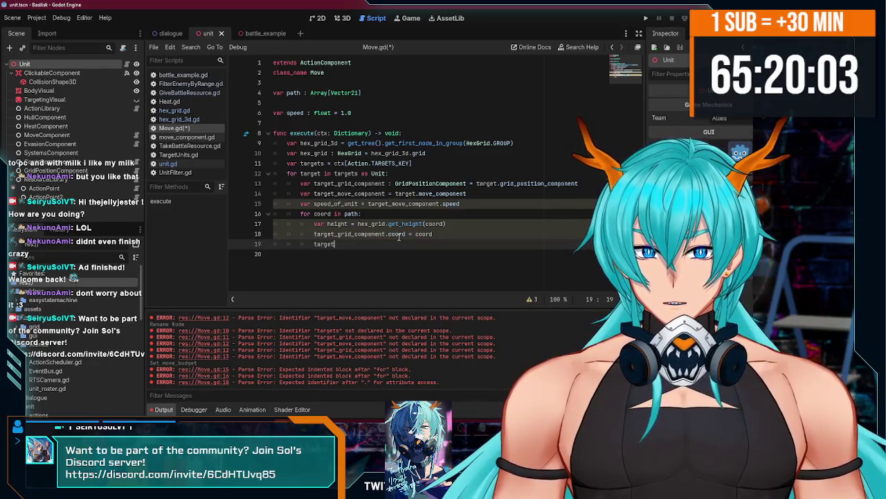
{"action": "type", "text": "_"}
{"action": "key", "text": "Return"}
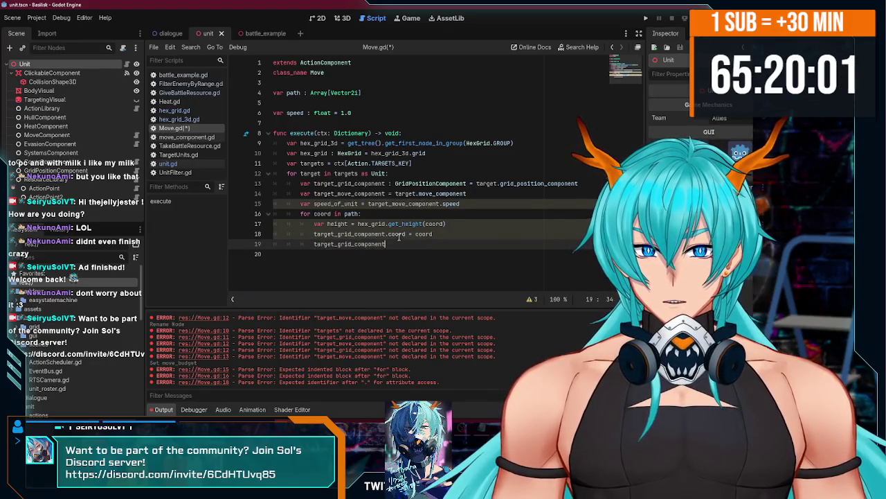
{"action": "type", "text": "height"}
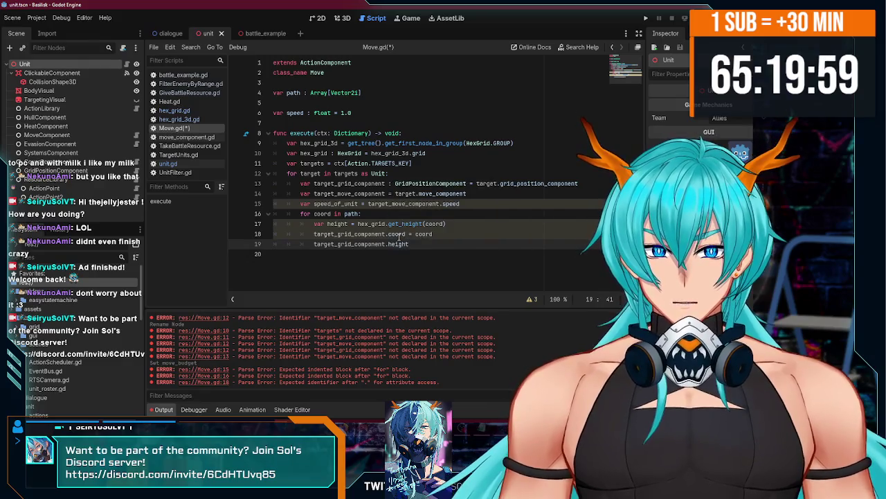
{"action": "type", "text": " = height"}
{"action": "key", "text": "ctrl+s"}
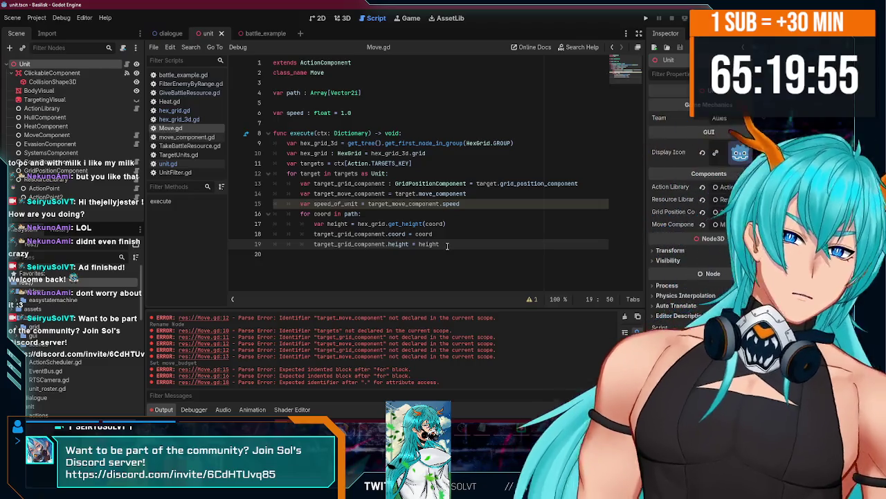